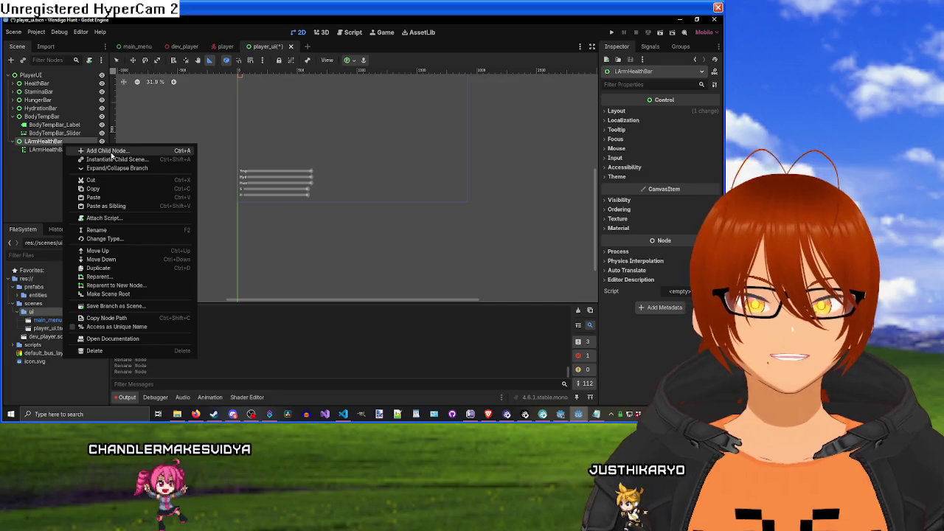
# Step: Add a Label child under LArmHealthBar and place it above LArmHealthBar_Slider
pyautogui.click(107, 151)
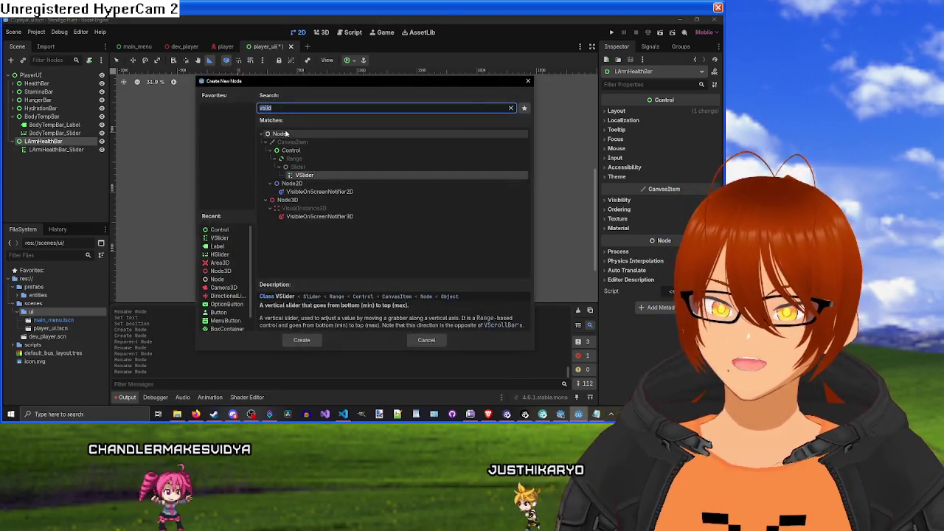
pyautogui.write('label')
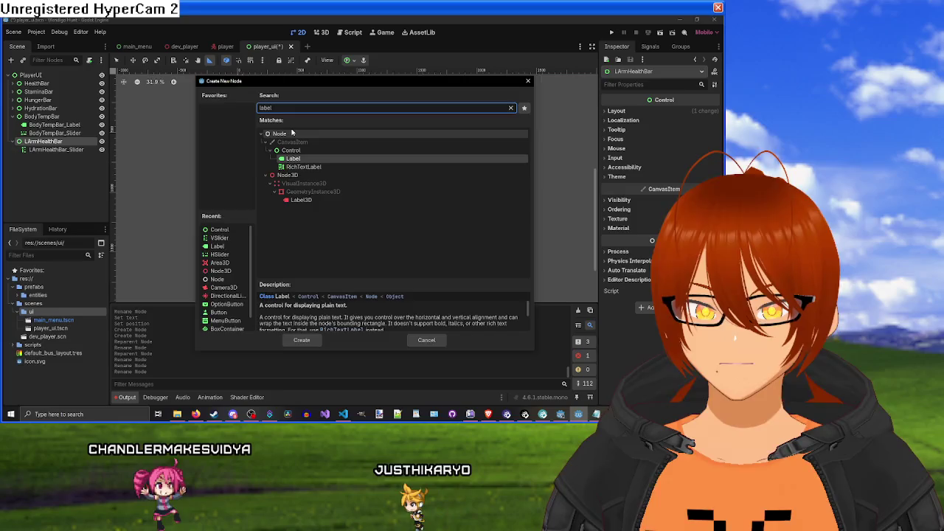
pyautogui.press('Return')
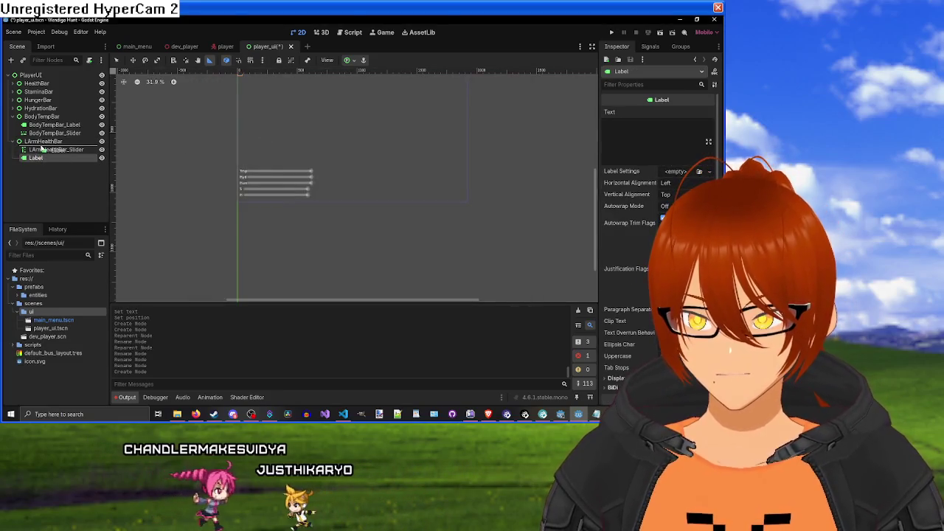
pyautogui.moveTo(36, 158); pyautogui.dragTo(41, 150)
# Step: Rename the new Label node to LArmHealthBar_Label
pyautogui.doubleClick(38, 149)
pyautogui.write('ArmHealth_')
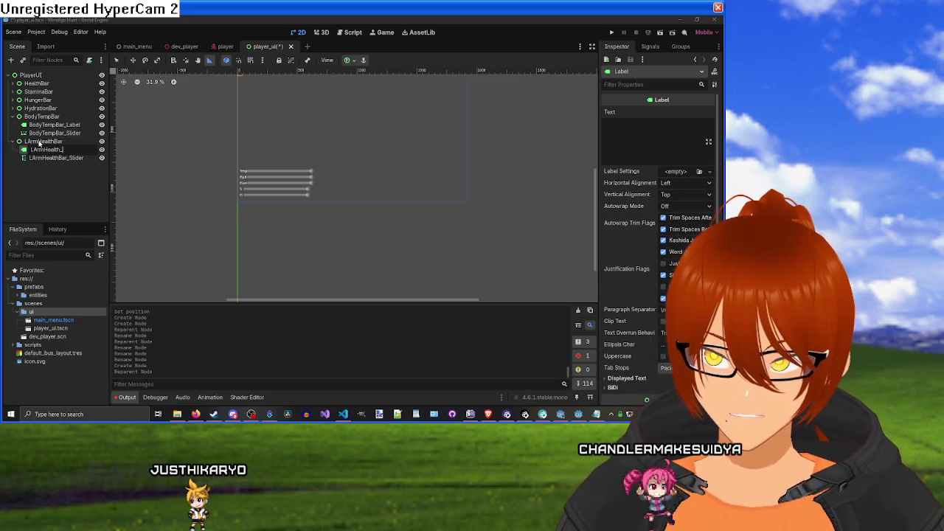
pyautogui.write('B')
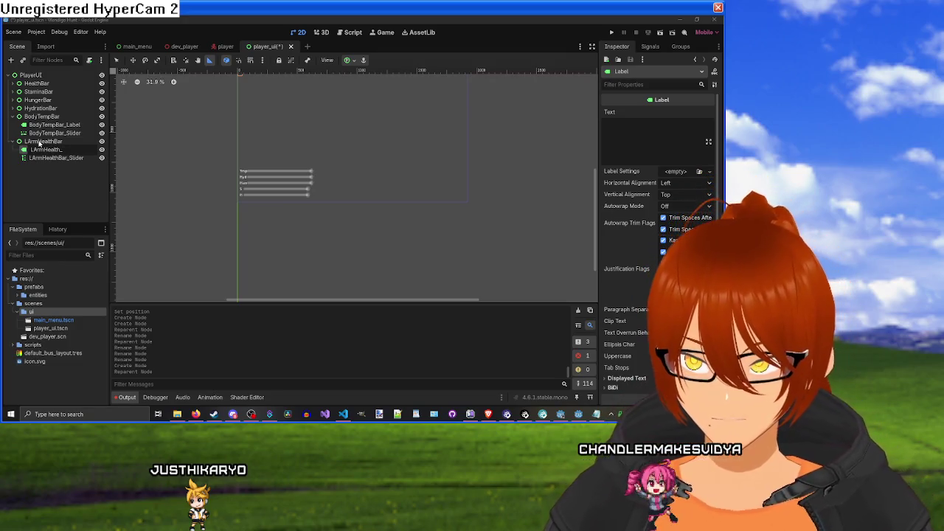
pyautogui.write('ar_Label')
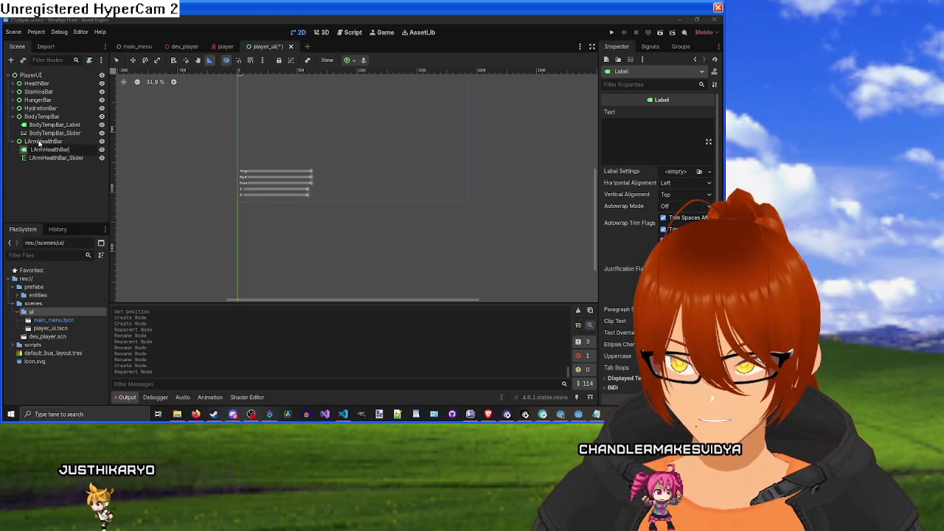
pyautogui.press('Return')
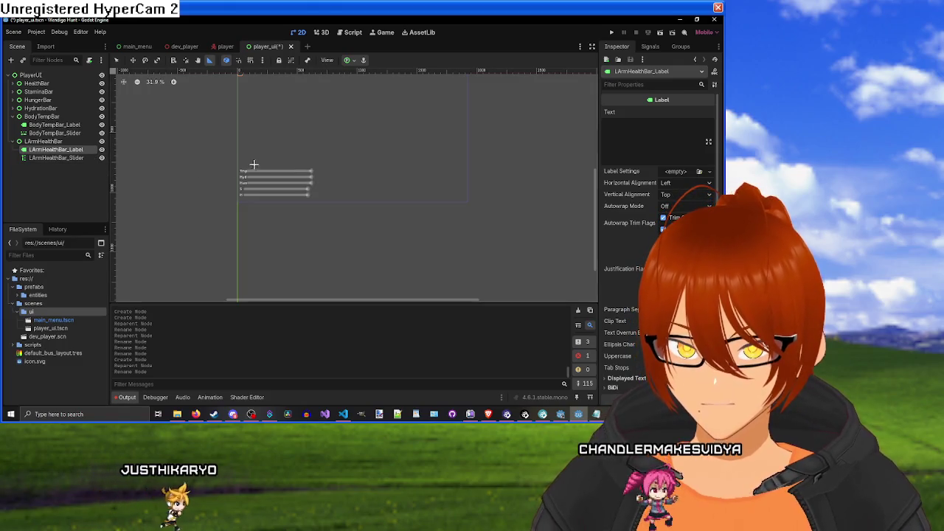
# Step: Scale LArmHealthBar_Slider to 2.0 on both axes
pyautogui.scroll(5, 298, 155)
pyautogui.scroll(15, 247, 151)
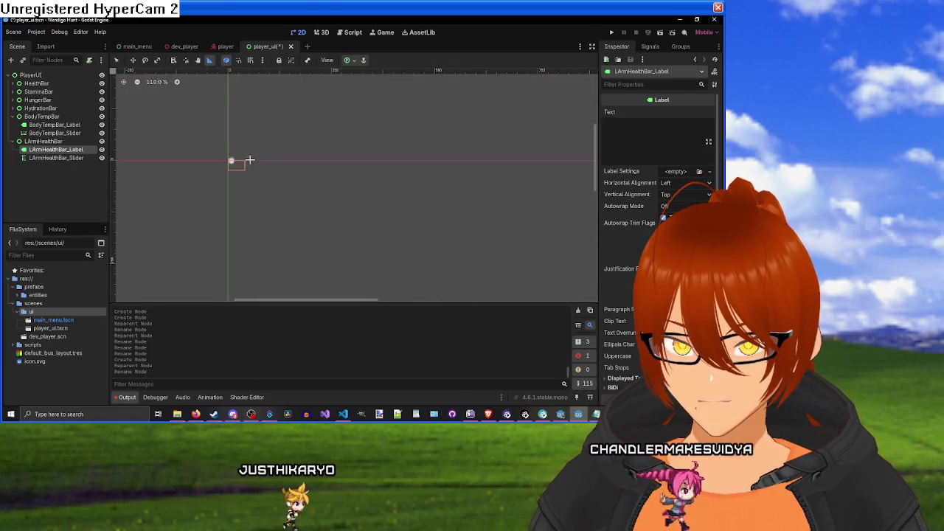
pyautogui.click(236, 161)
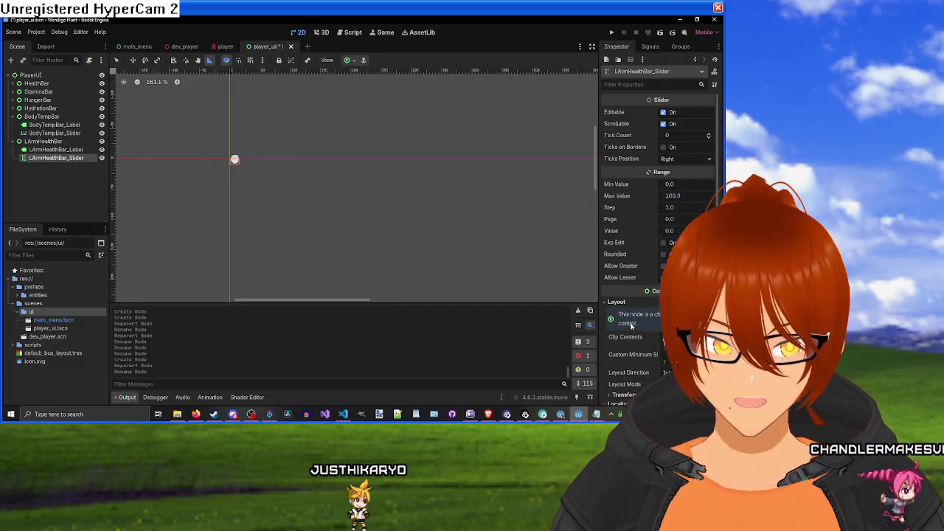
pyautogui.scroll(-4, 634, 310)
pyautogui.scroll(-4, 638, 281)
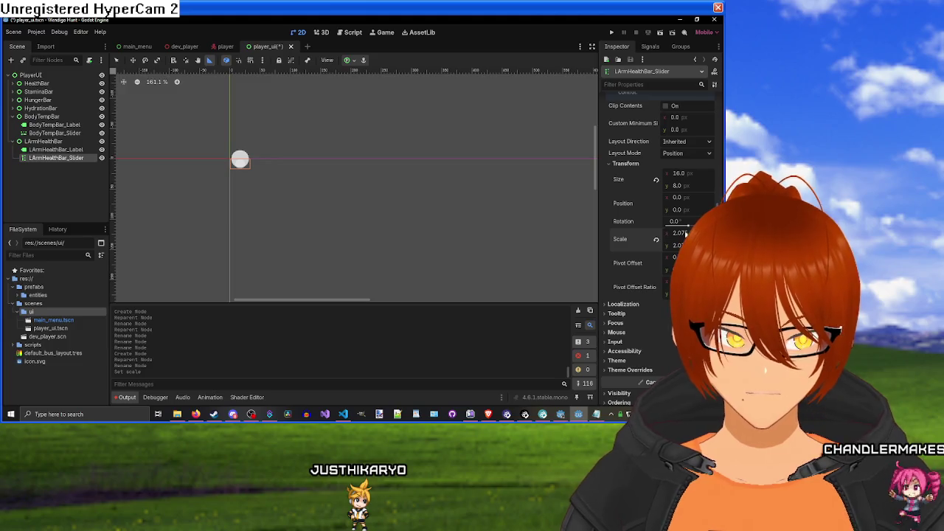
pyautogui.write('2')
pyautogui.press('Return')
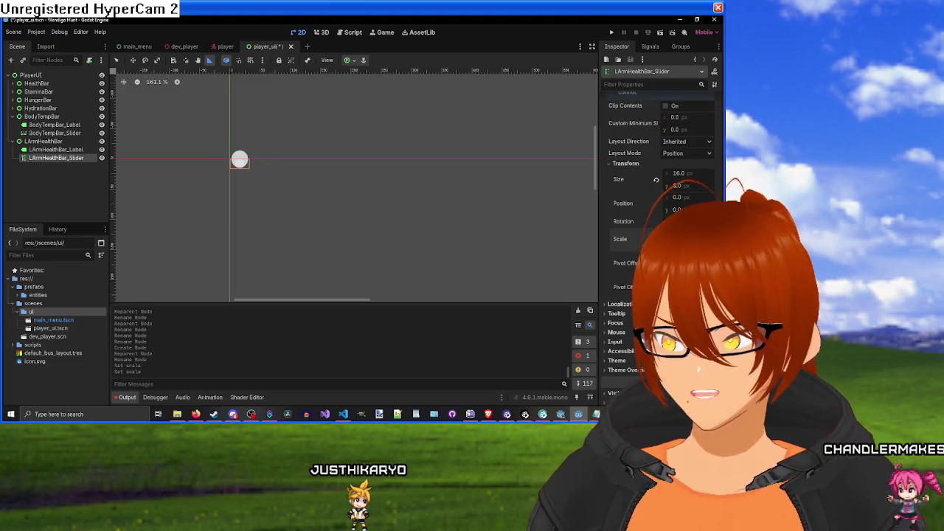
# Step: Set LArmHealthBar_Slider's position y to -20.0
pyautogui.scroll(-5, 376, 210)
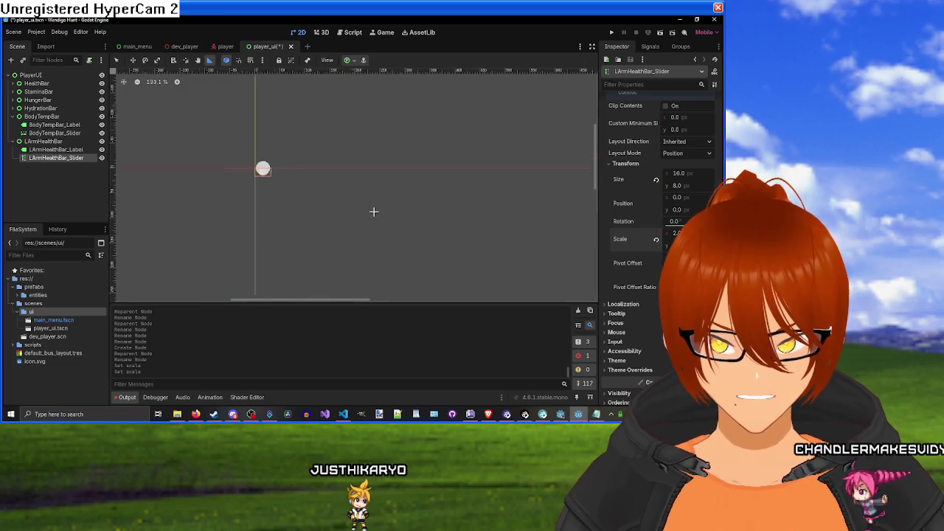
pyautogui.click(56, 151)
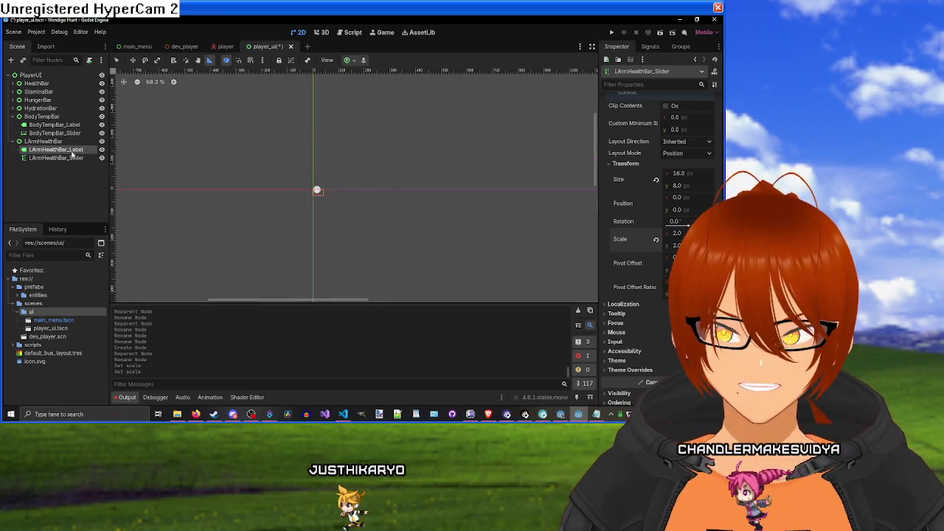
pyautogui.scroll(7, 316, 191)
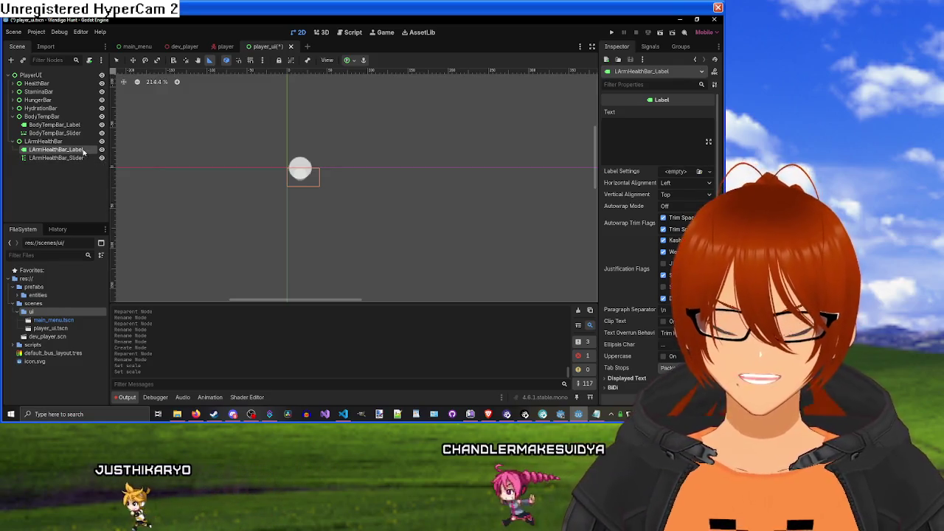
pyautogui.click(73, 158)
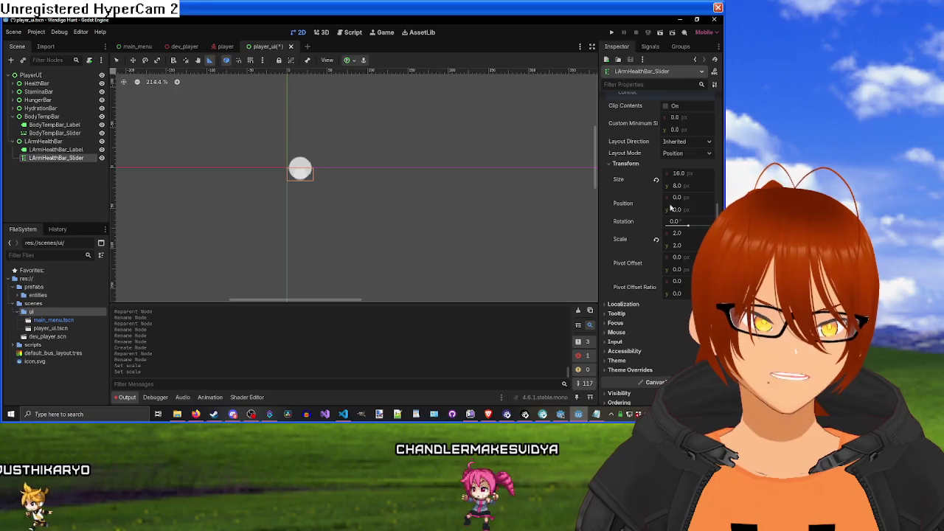
pyautogui.moveTo(679, 213); pyautogui.dragTo(709, 239)
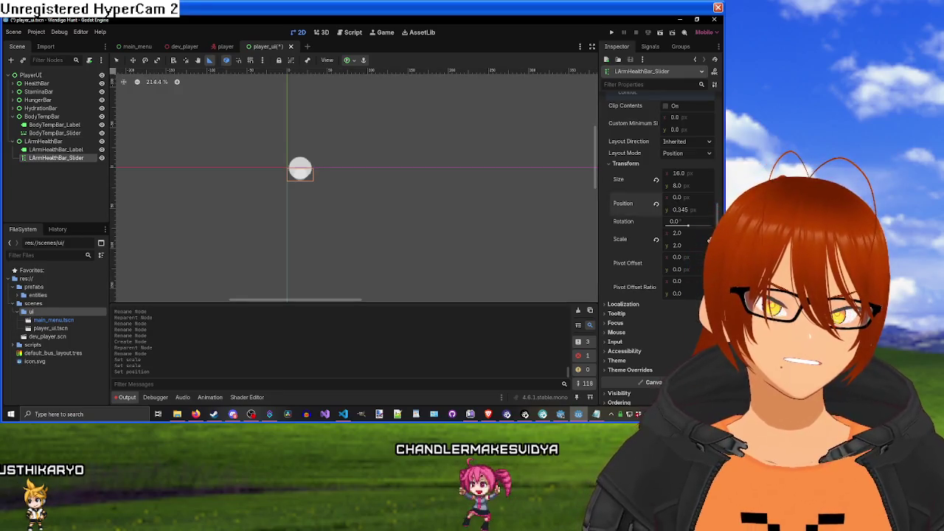
pyautogui.moveTo(686, 210); pyautogui.dragTo(667, 210)
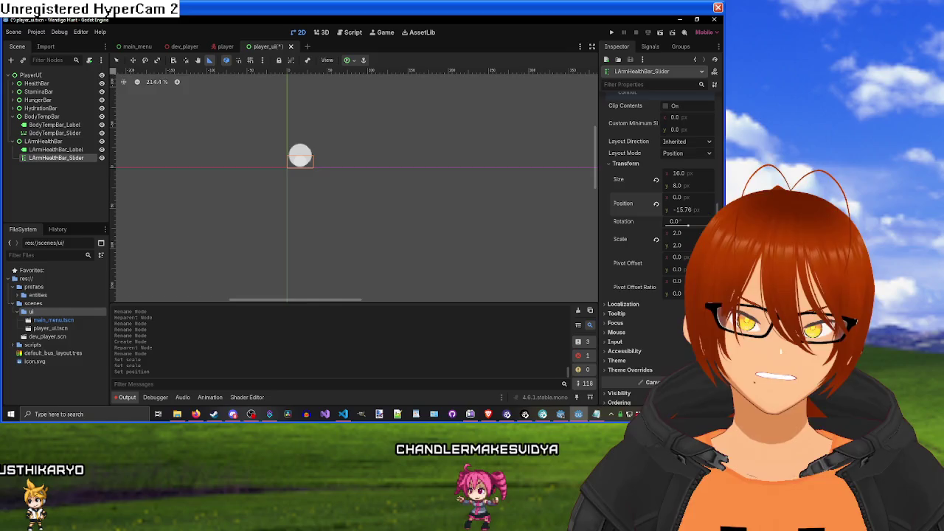
pyautogui.click(697, 210)
pyautogui.write('-20')
pyautogui.press('Return')
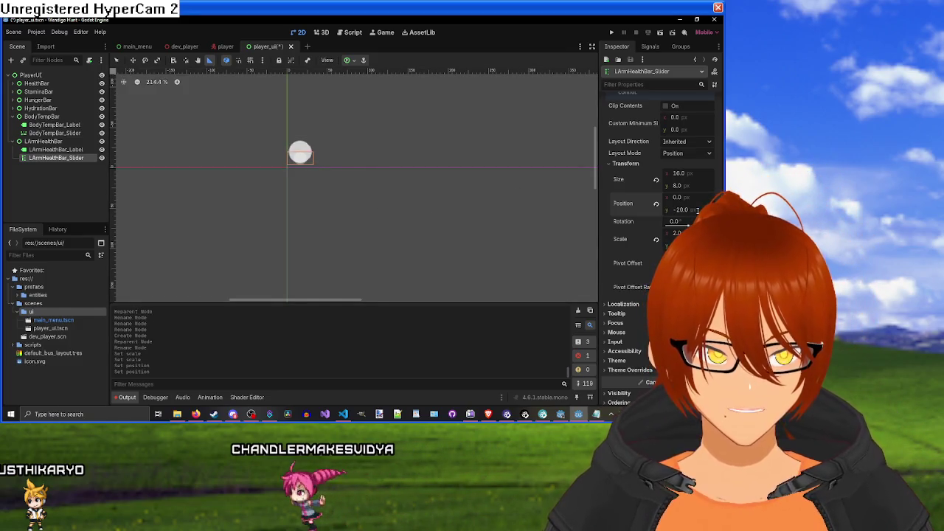
# Step: Give LArmHealthBar_Label the text 'LArm' and expand its Layout > Transform properties
pyautogui.click(55, 149)
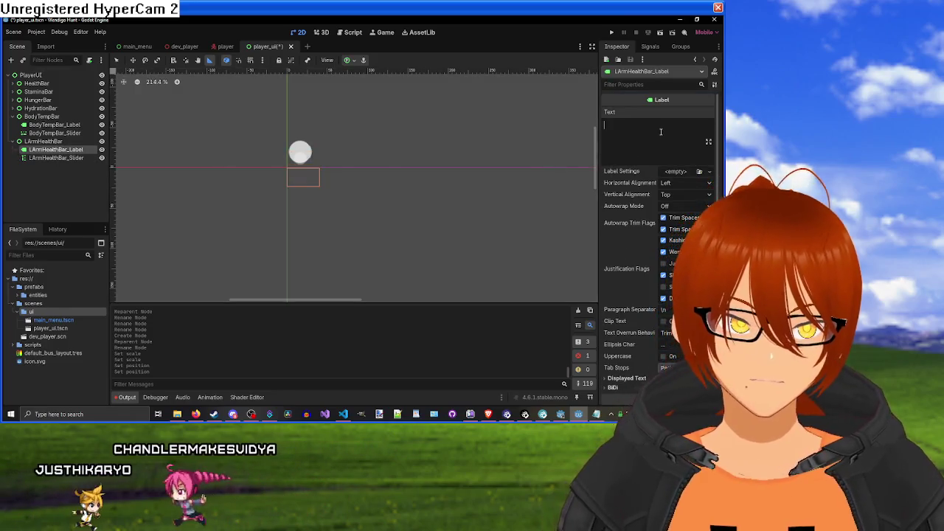
pyautogui.click(660, 131)
pyautogui.write('LArm')
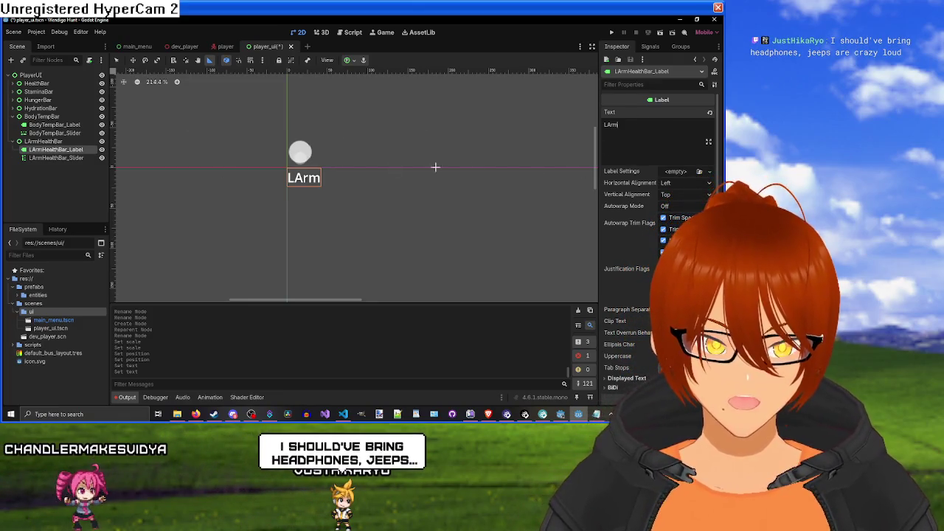
pyautogui.scroll(-5, 634, 221)
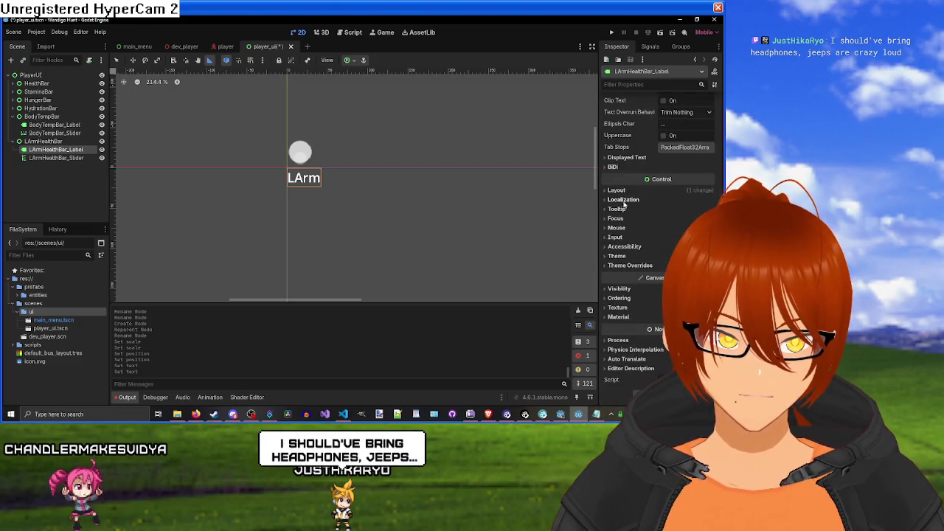
pyautogui.click(626, 190)
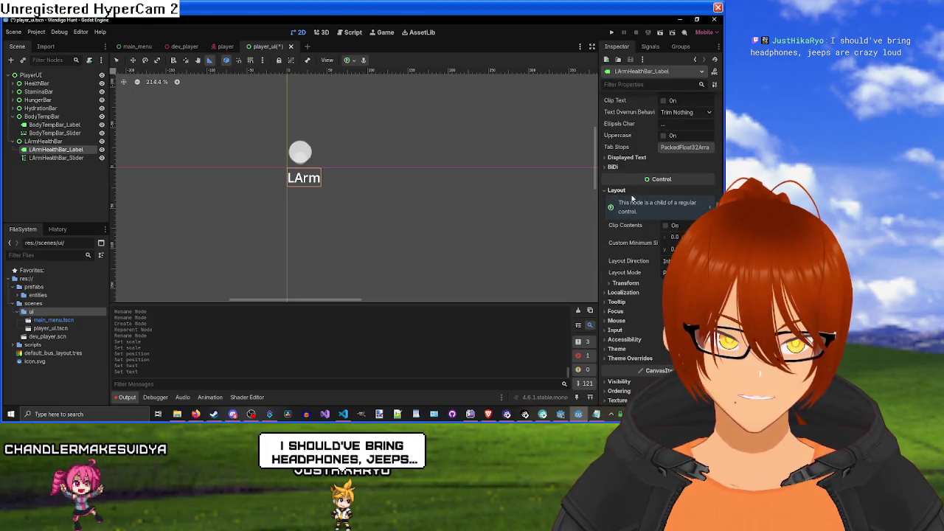
pyautogui.click(627, 283)
pyautogui.scroll(-2, 649, 282)
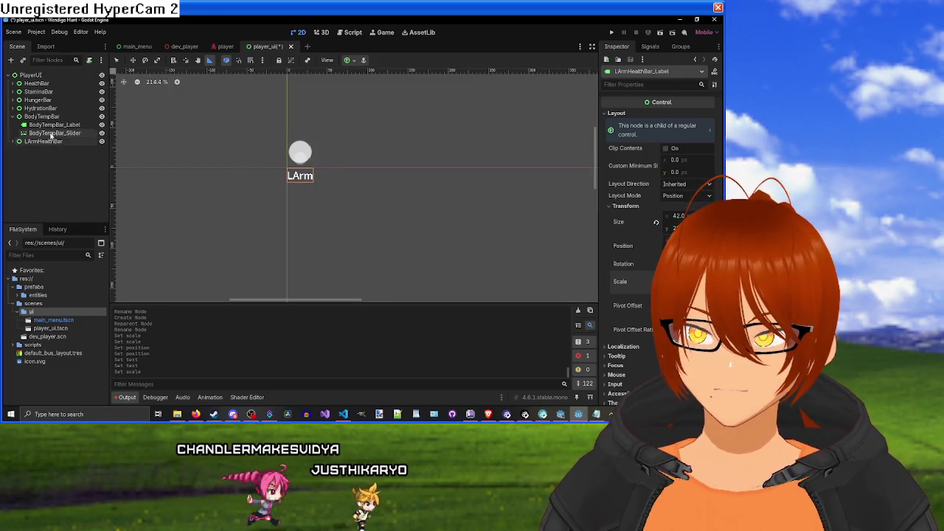
# Step: Set LArmHealthBar's layout mode to Anchors with the Bottom Right preset
pyautogui.click(70, 141)
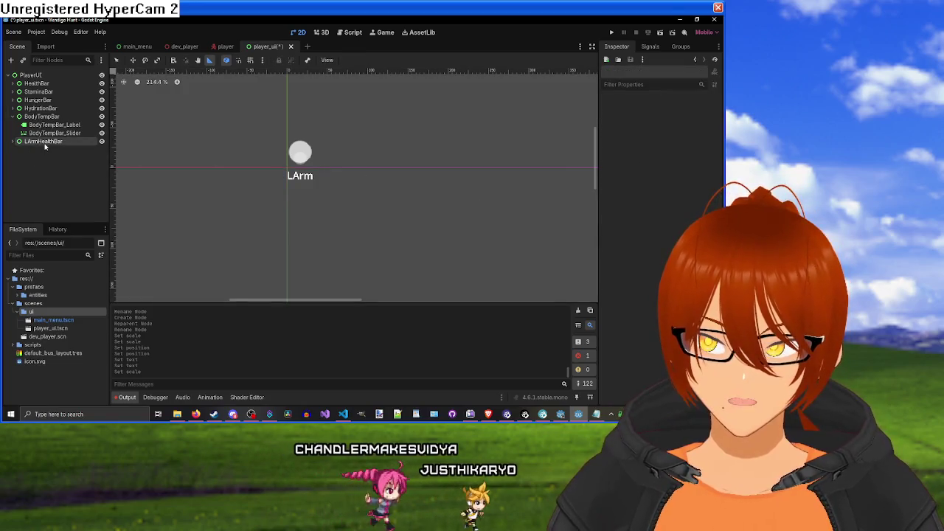
pyautogui.click(617, 111)
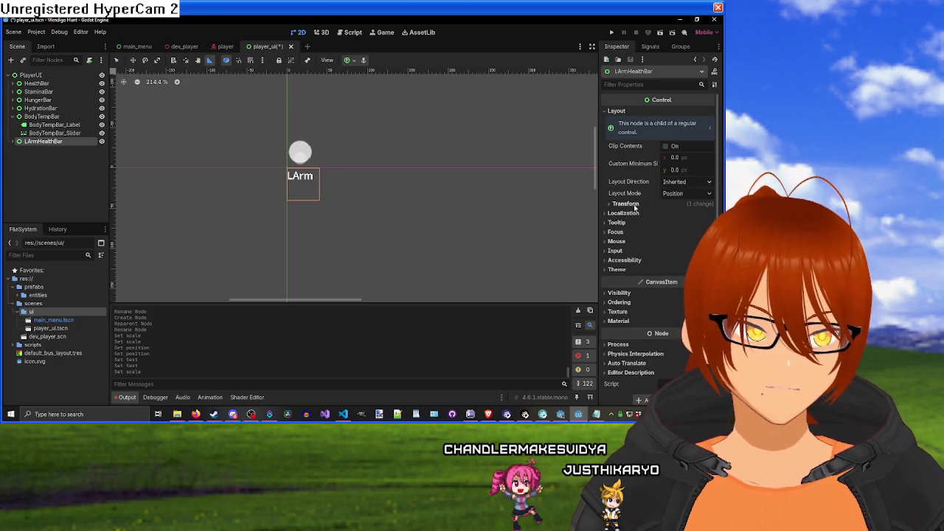
pyautogui.click(686, 194)
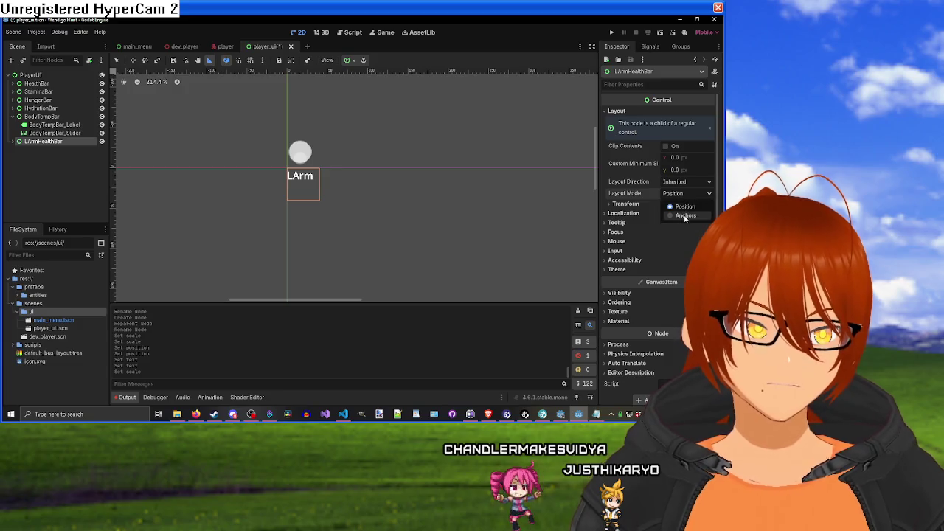
pyautogui.click(684, 215)
pyautogui.click(685, 205)
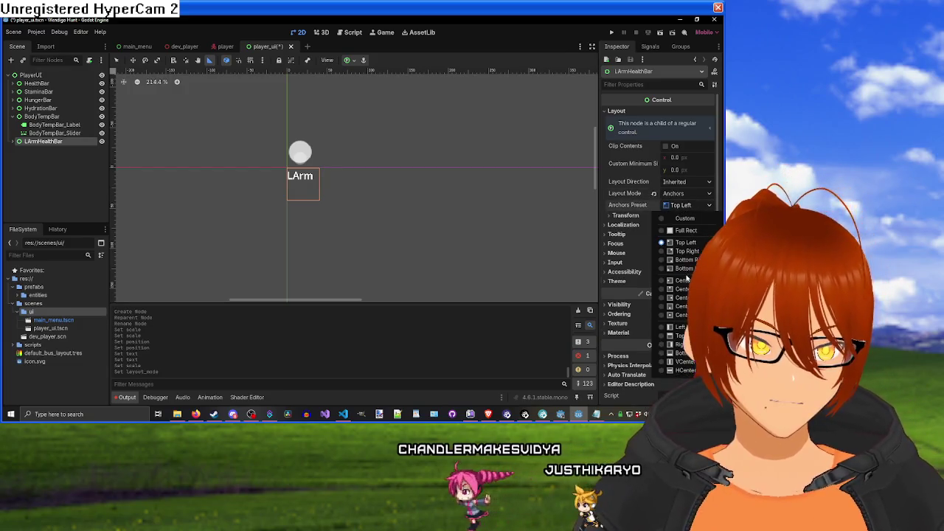
pyautogui.click(682, 260)
# Step: Shift LArmHealthBar left to roughly x 1874
pyautogui.scroll(-5, 446, 208)
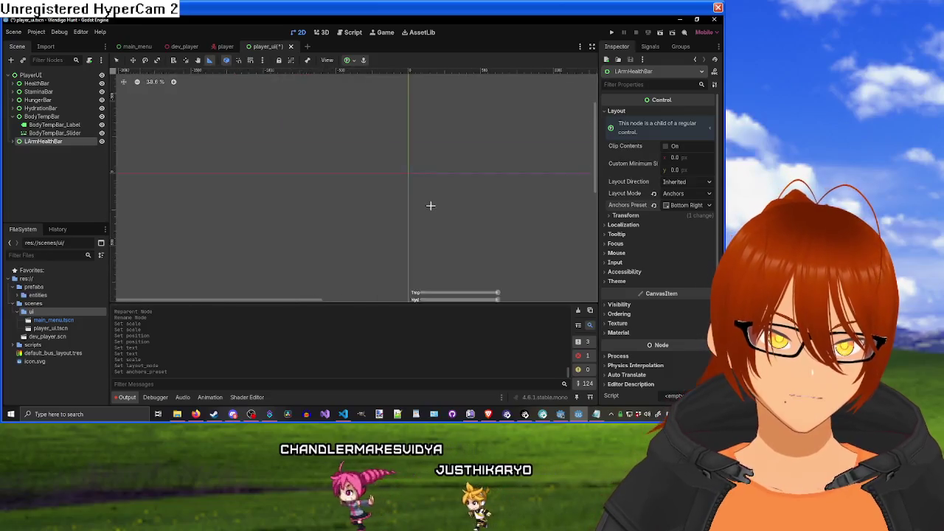
pyautogui.scroll(3, 489, 228)
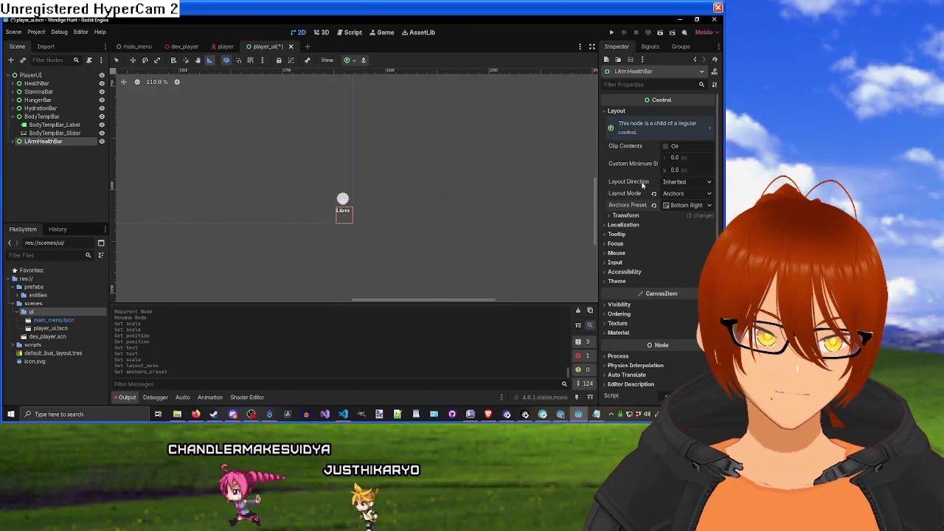
pyautogui.click(646, 215)
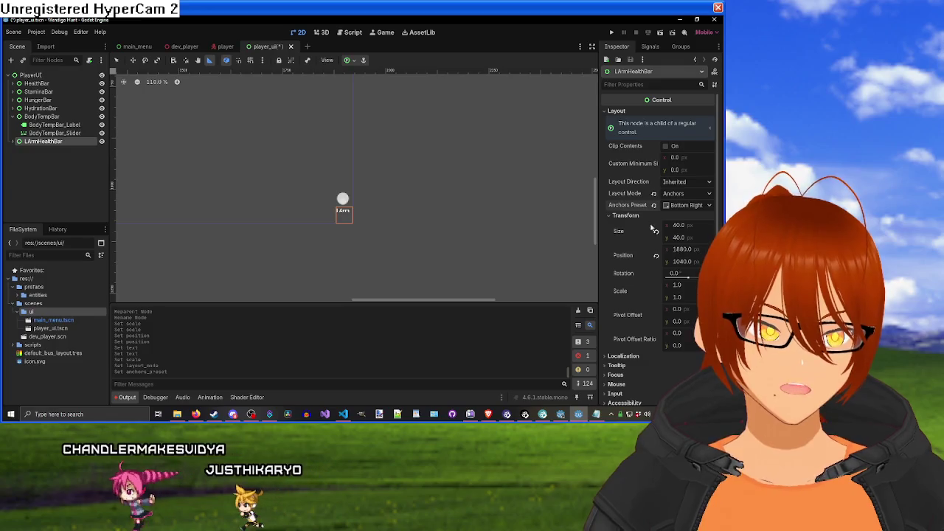
pyautogui.moveTo(682, 249); pyautogui.dragTo(671, 249)
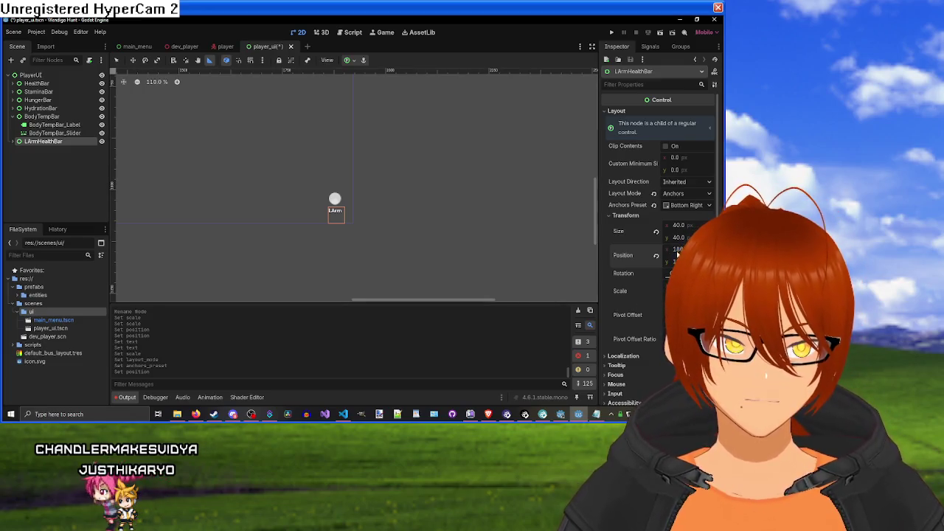
pyautogui.moveTo(673, 251); pyautogui.dragTo(618, 251)
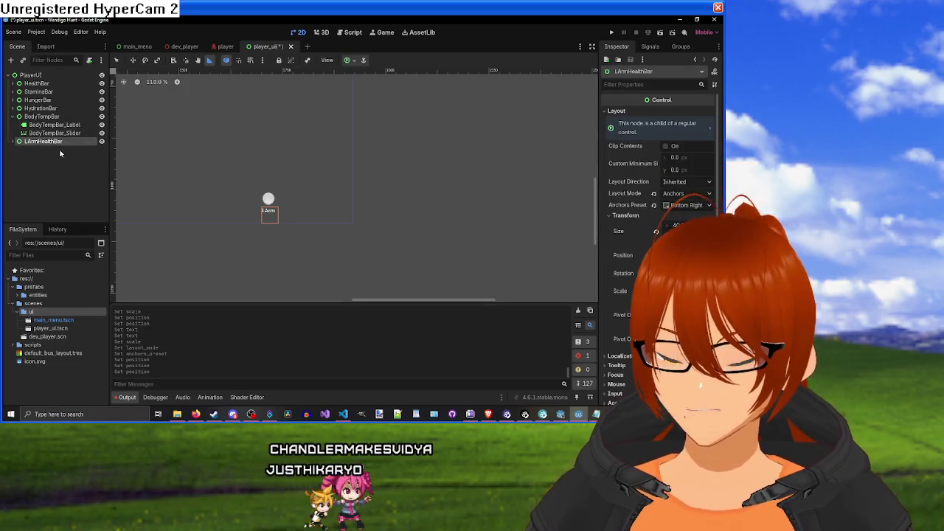
# Step: Paste a copy of the arm bar and rename it RArmHealthBar
pyautogui.hotkey('ctrl', 'v')
pyautogui.click(14, 116)
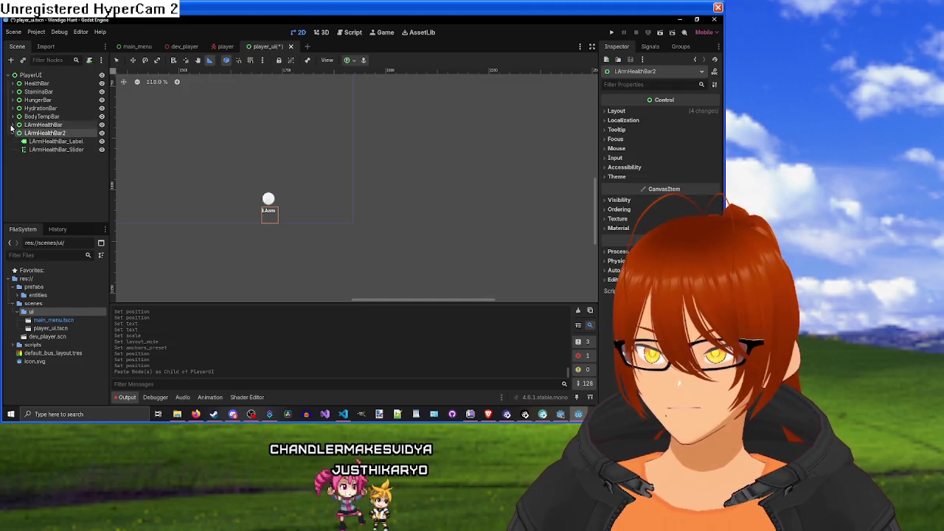
pyautogui.click(14, 125)
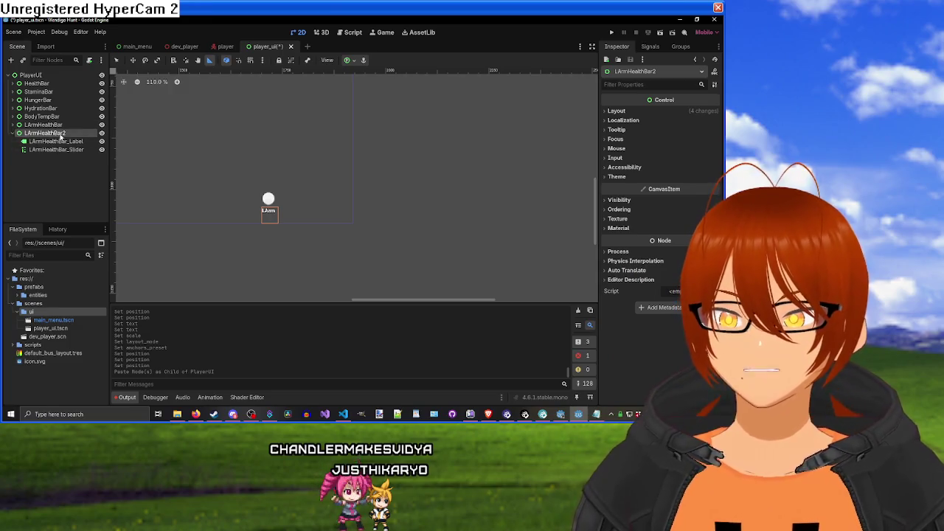
pyautogui.doubleClick(65, 134)
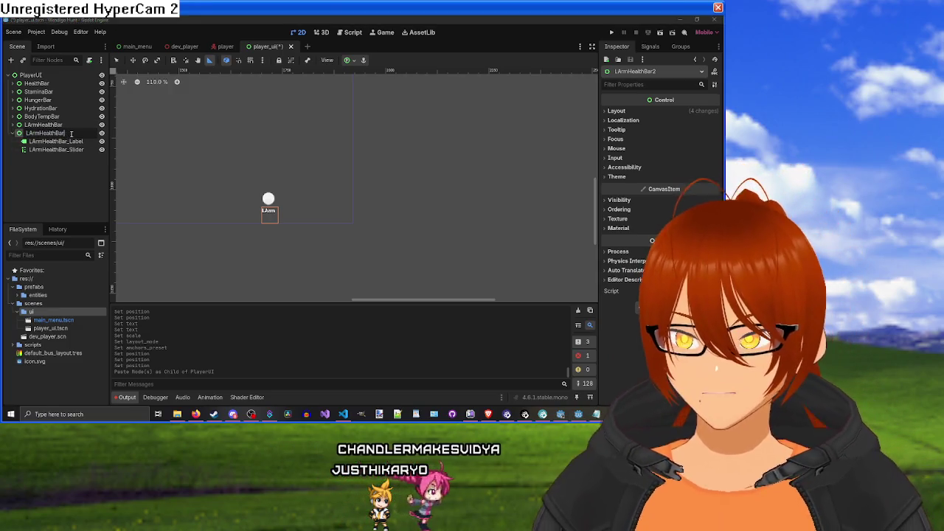
pyautogui.press('Home')
pyautogui.press('Delete')
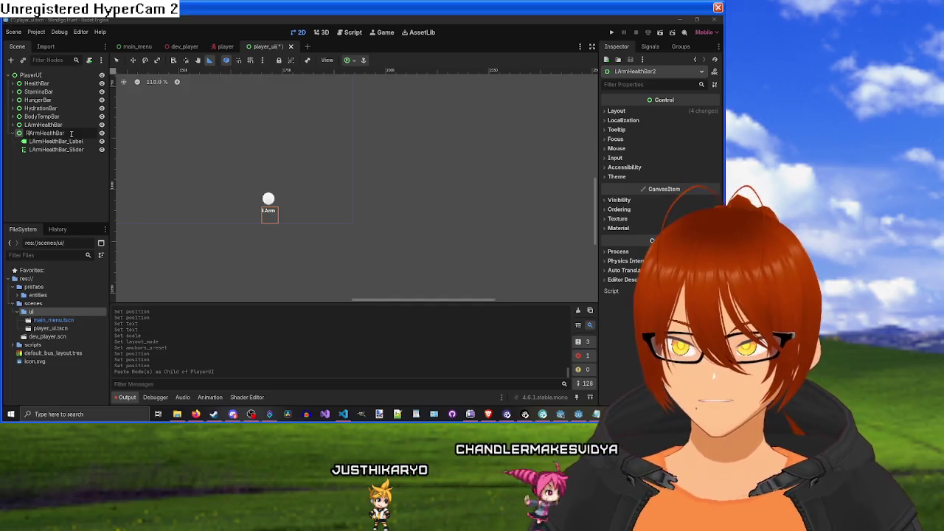
# Step: Rename the copy's children to RArmHealthBar_Label and RArmHealthBar_Slider
pyautogui.click(33, 141)
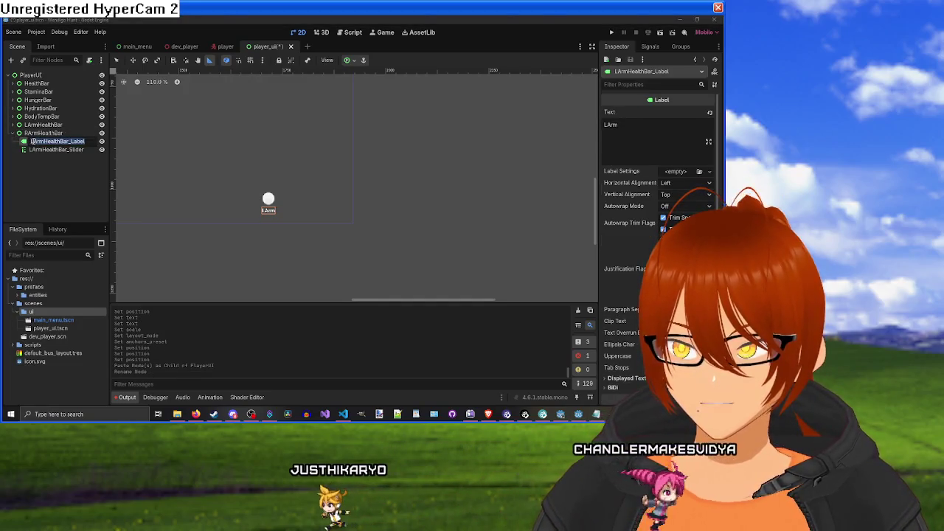
pyautogui.press('Delete')
pyautogui.write('R')
pyautogui.press('Return')
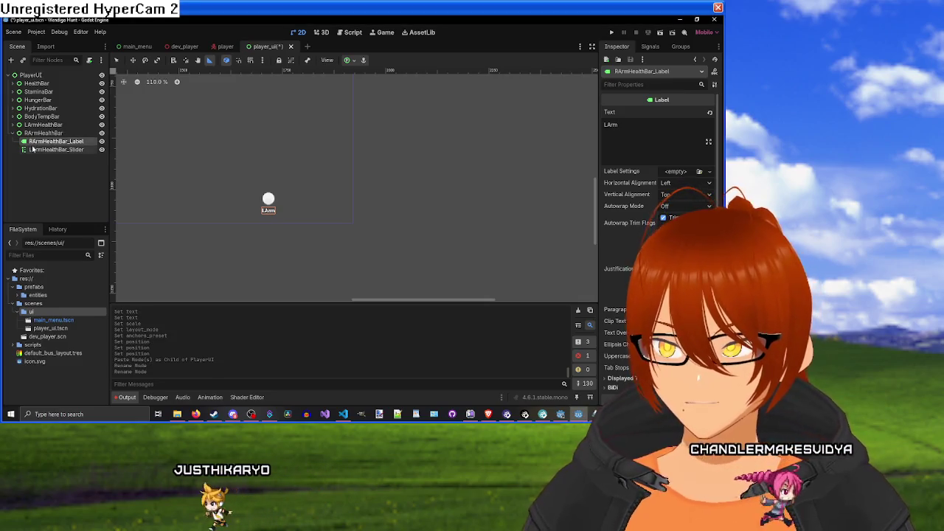
pyautogui.click(33, 149)
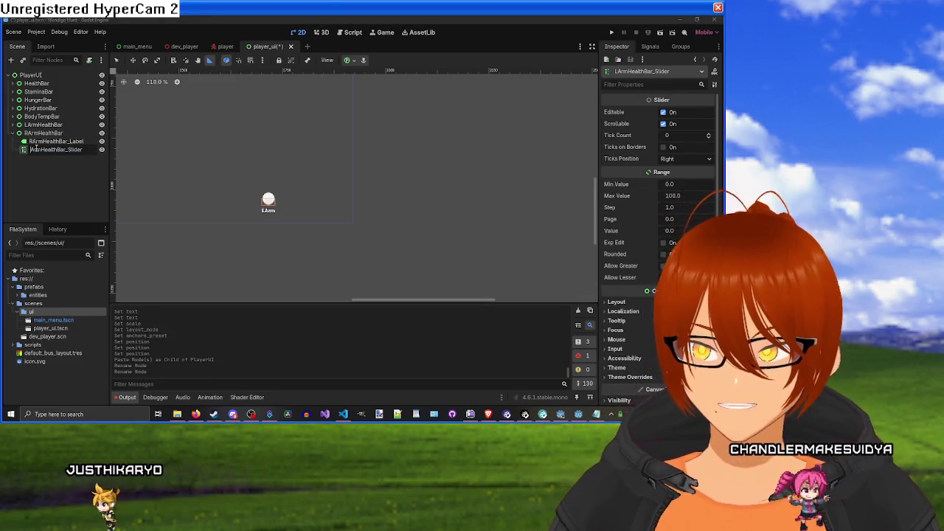
pyautogui.press('Delete')
pyautogui.write('R')
pyautogui.press('Return')
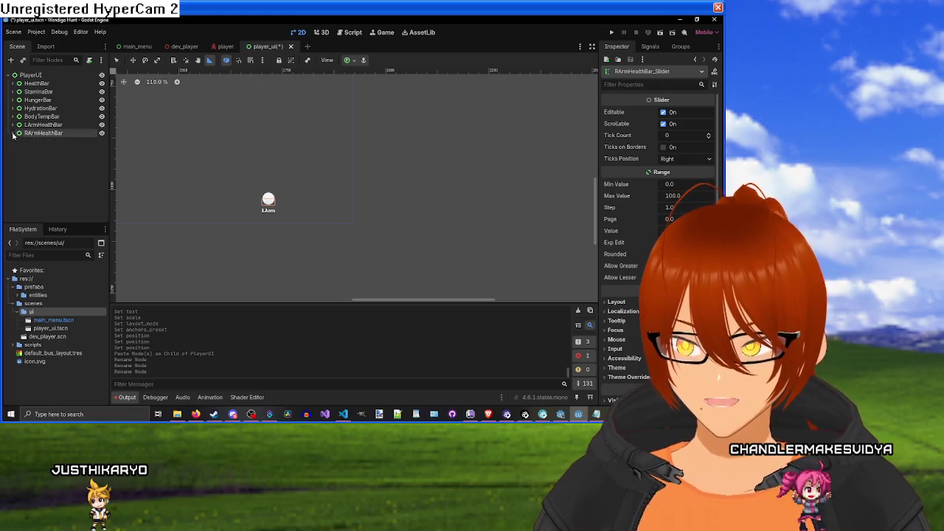
# Step: Place RArmHealthBar beside LArm and make its label read 'RArm' on one line
pyautogui.click(46, 133)
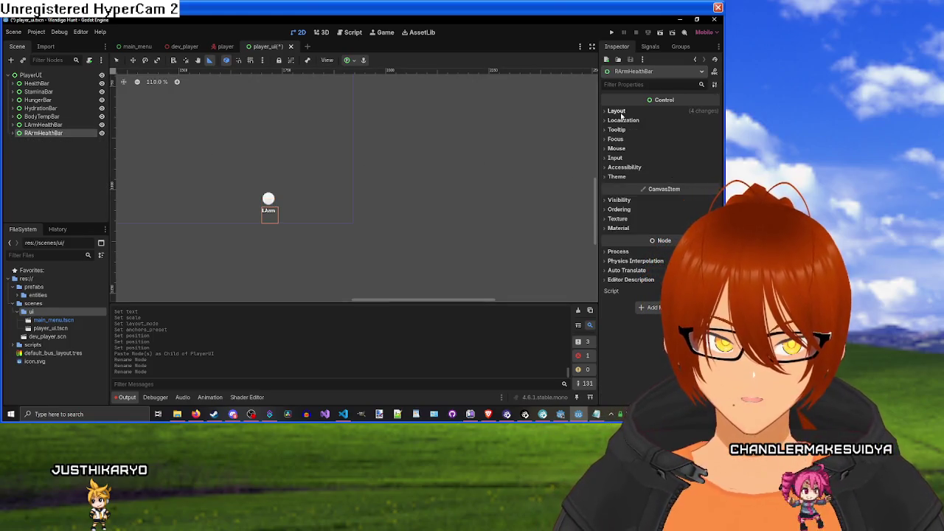
pyautogui.click(618, 111)
pyautogui.write('1750')
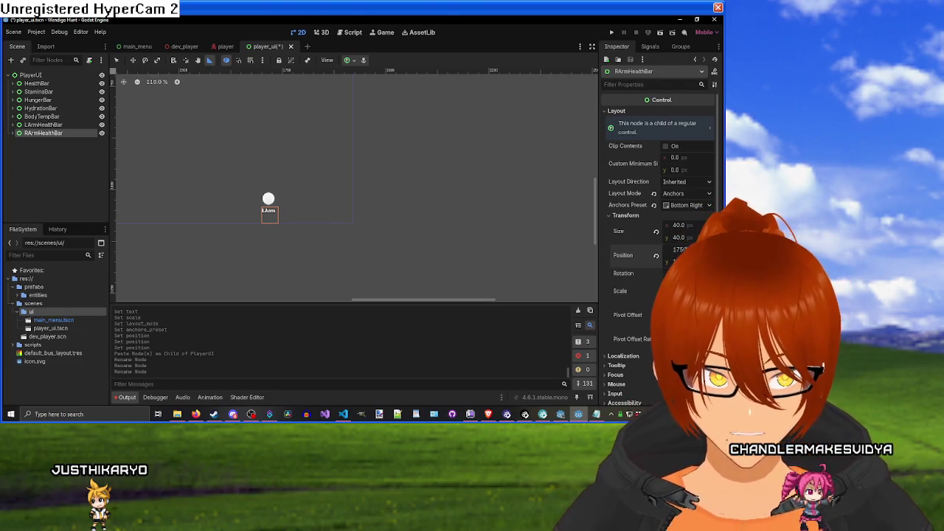
pyautogui.press('Return')
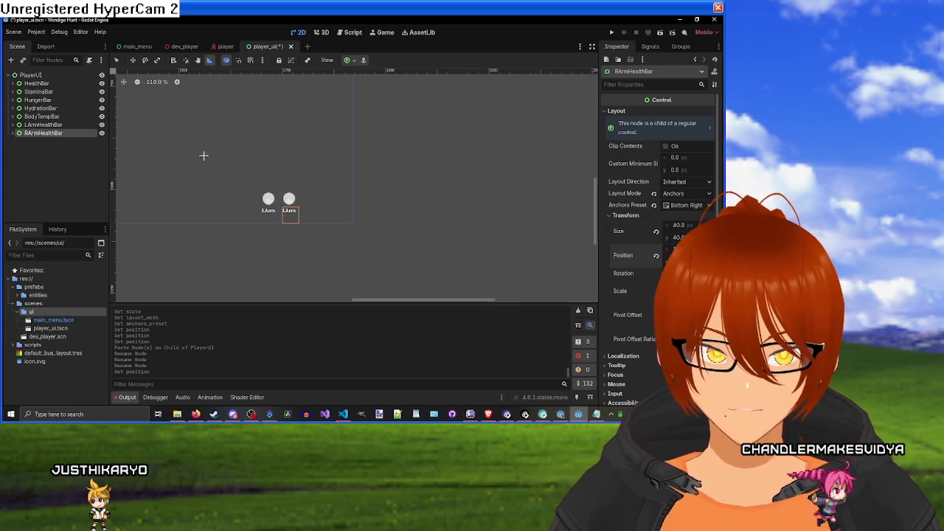
pyautogui.click(51, 141)
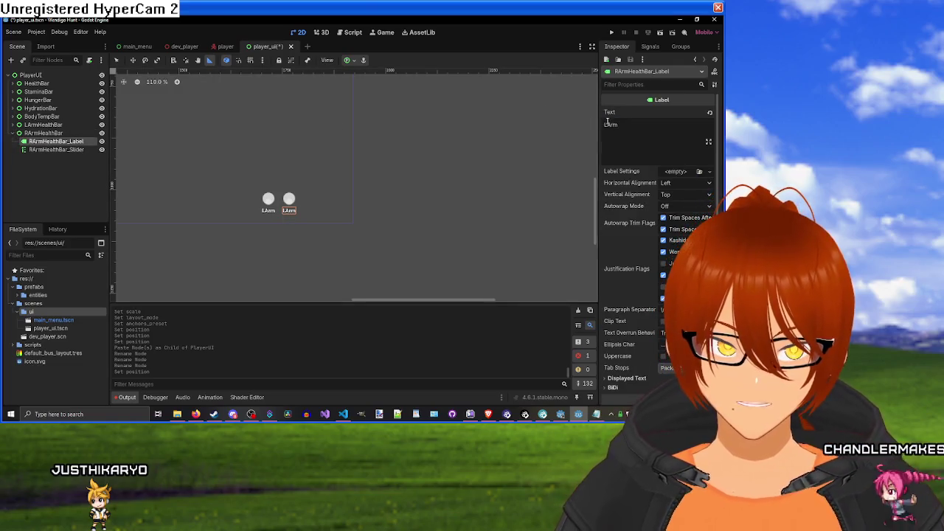
pyautogui.press('BackSpace')
pyautogui.write('R')
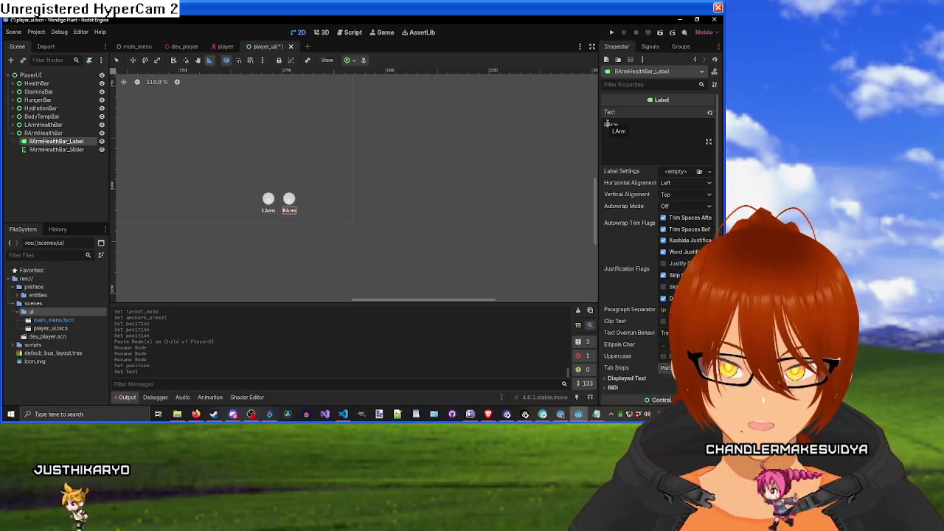
pyautogui.click(13, 132)
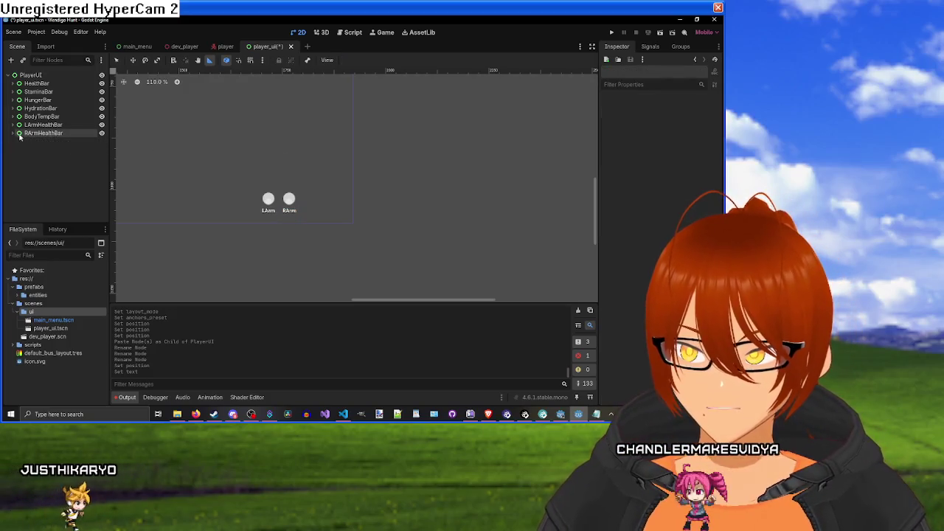
# Step: Duplicate the LArmHealthBar group and rename the copy LLegHealthBar
pyautogui.click(45, 126)
pyautogui.hotkey('ctrl', 'c')
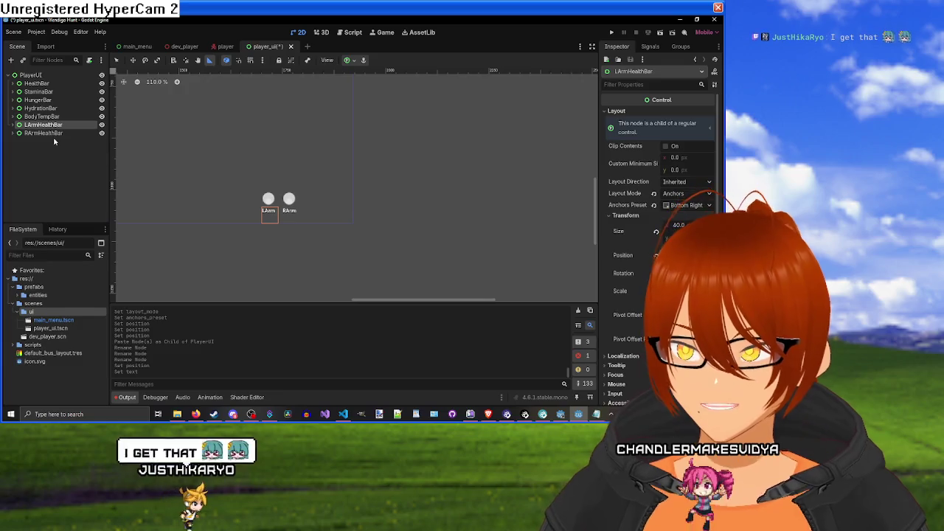
pyautogui.hotkey('ctrl', 'v')
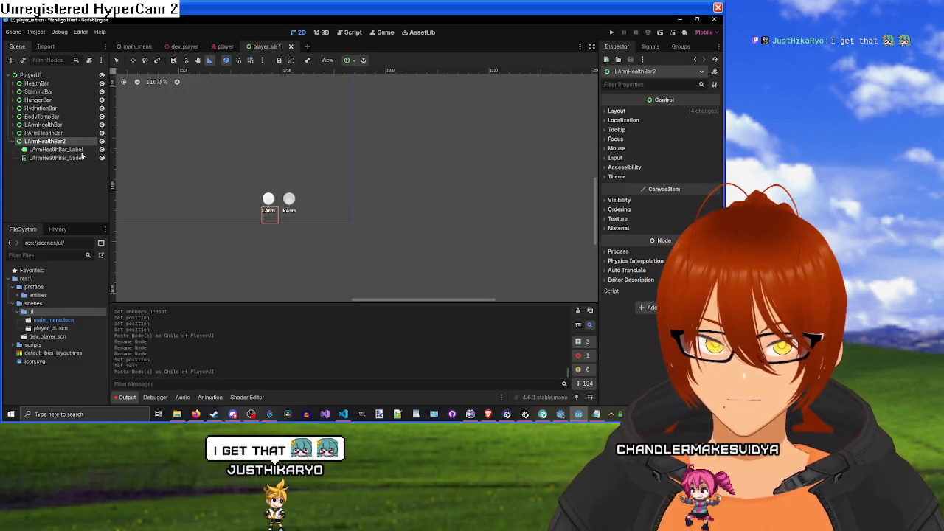
pyautogui.doubleClick(77, 141)
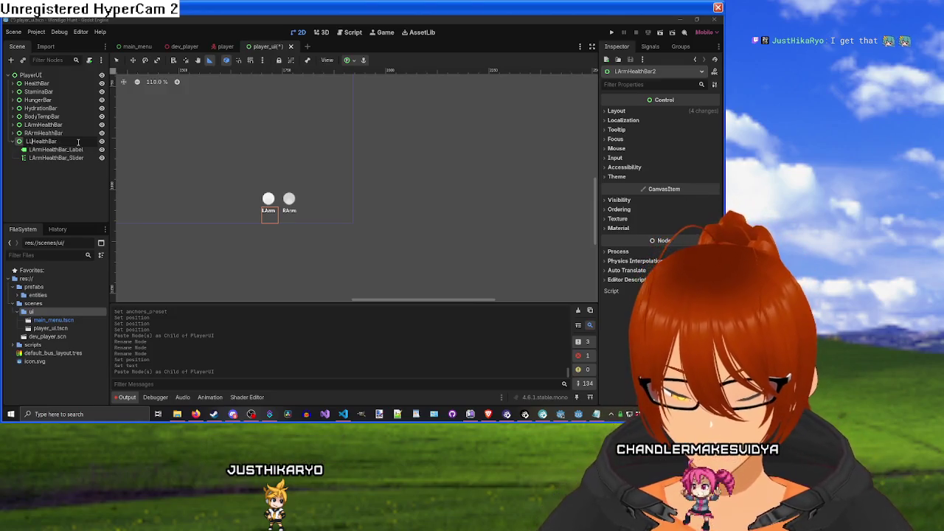
pyautogui.write('Leg')
pyautogui.press('Return')
# Step: Change the copied label's text to 'LLeg'
pyautogui.click(38, 151)
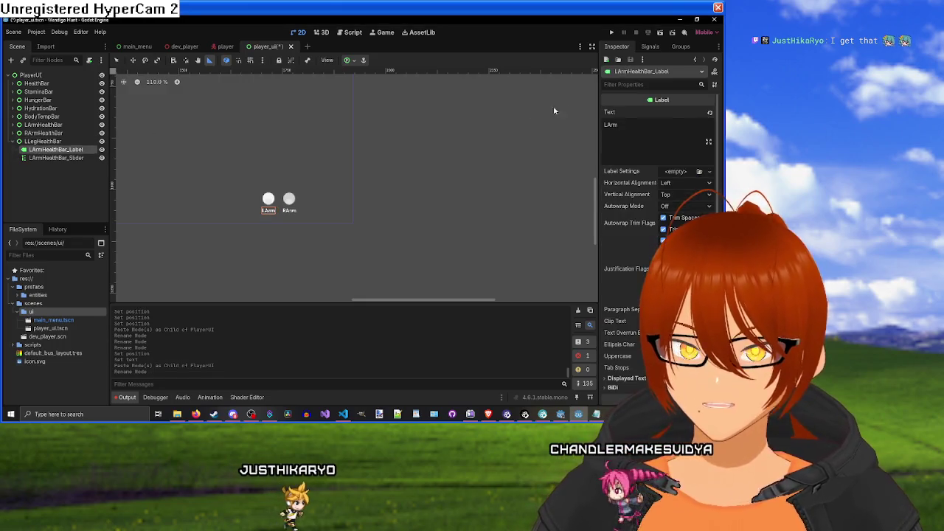
pyautogui.click(626, 123)
pyautogui.press('BackSpace')
pyautogui.press('BackSpace')
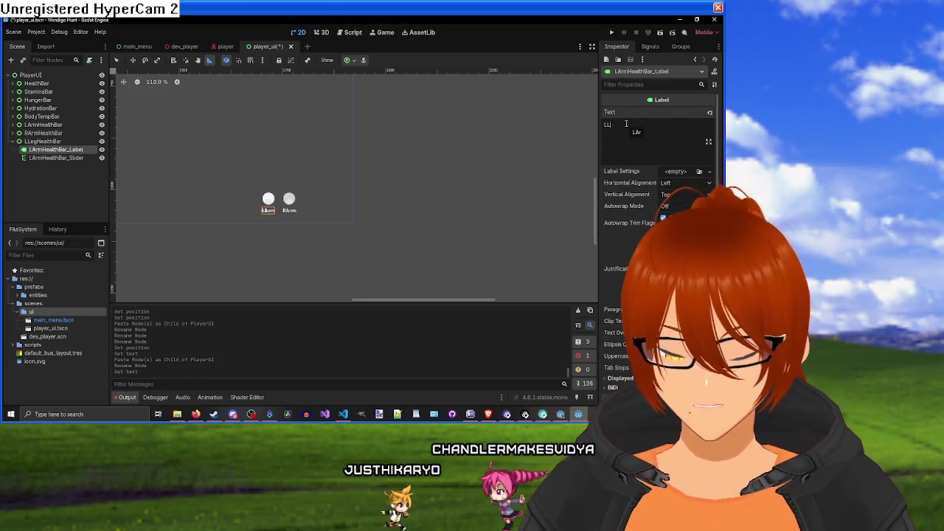
pyautogui.press('BackSpace')
pyautogui.write('Leg')
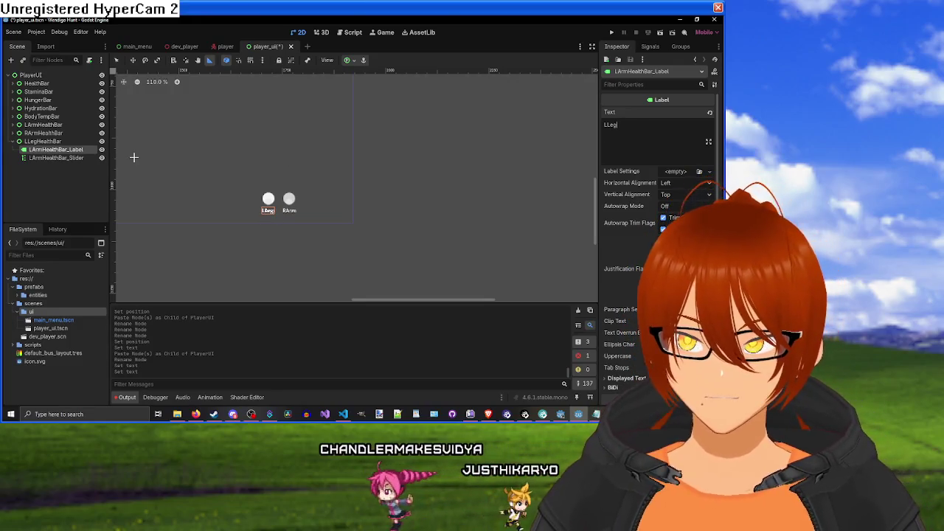
# Step: Rename the children to LLegHealthBar_Slider and LLegHealthBar_Label
pyautogui.click(65, 158)
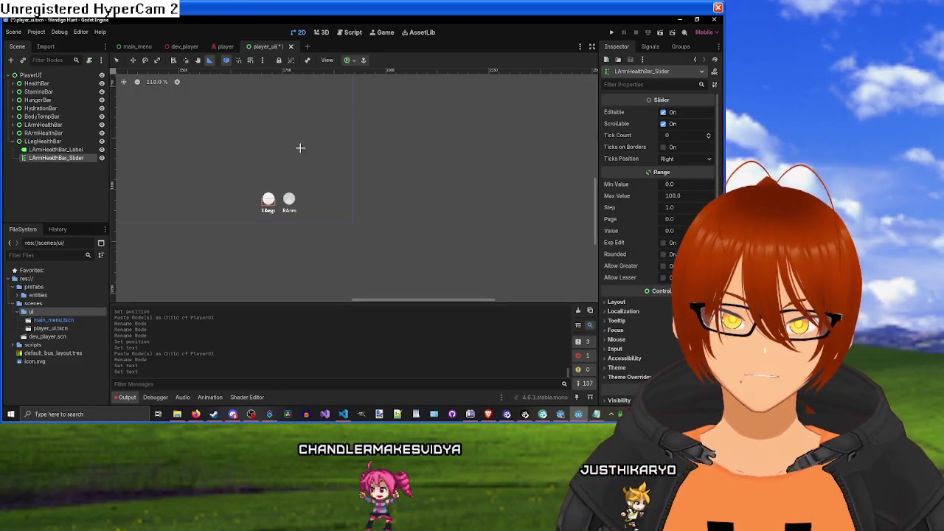
pyautogui.doubleClick(49, 159)
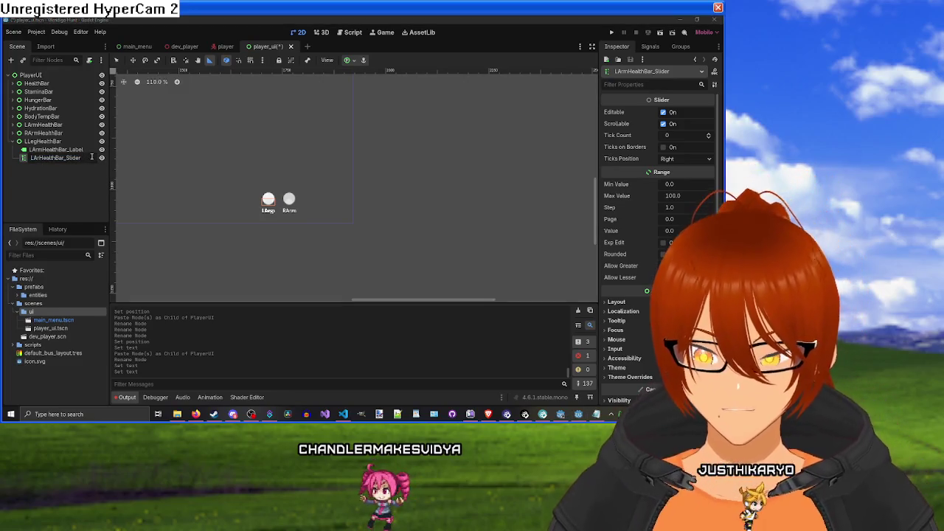
pyautogui.write('Leg')
pyautogui.press('Return')
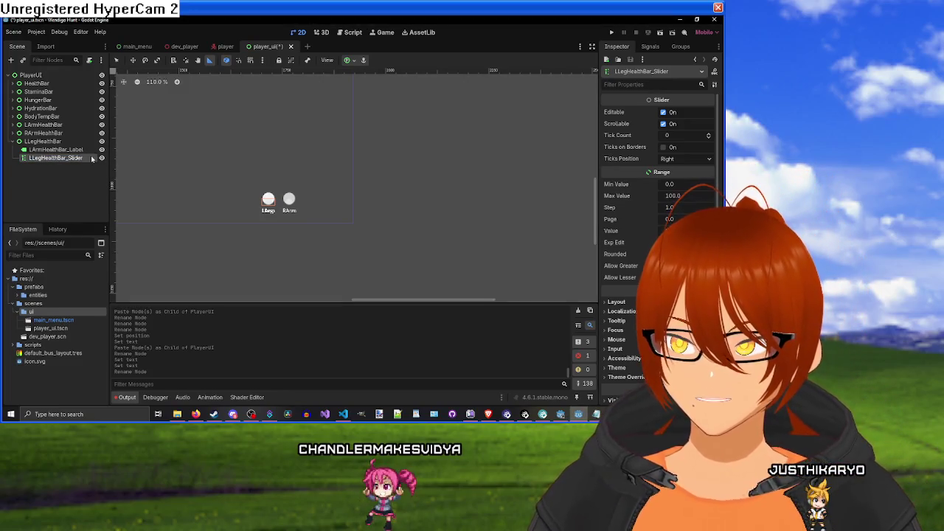
pyautogui.click(64, 150)
pyautogui.write('Leg')
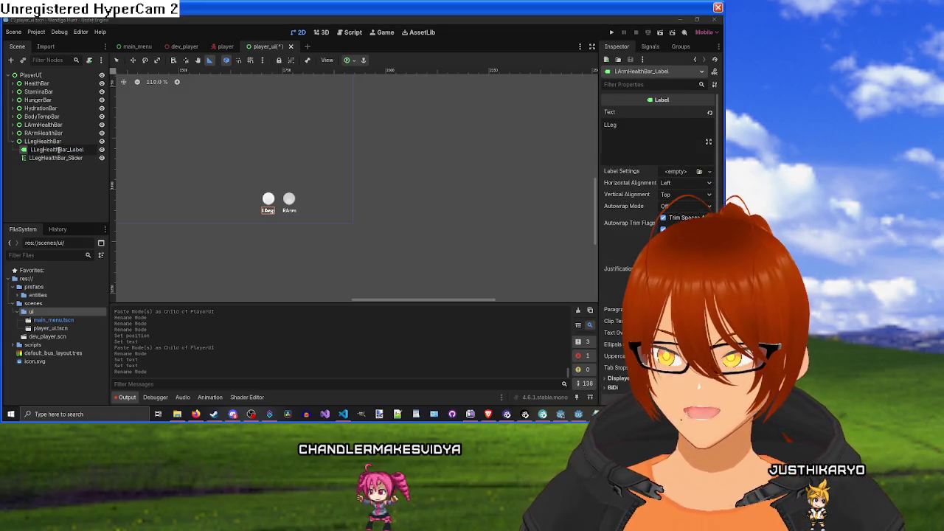
pyautogui.press('Return')
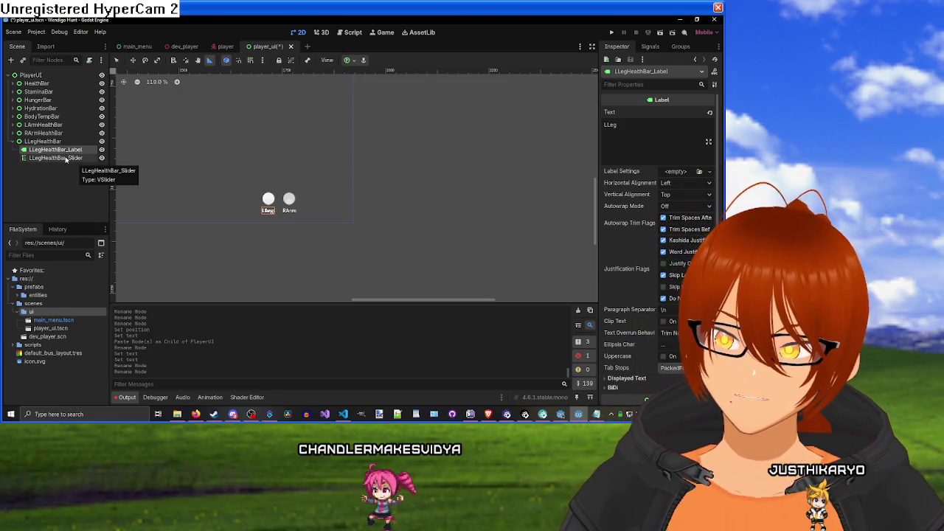
# Step: Position LLegHealthBar at 1800, 1040, right of RArm
pyautogui.click(45, 141)
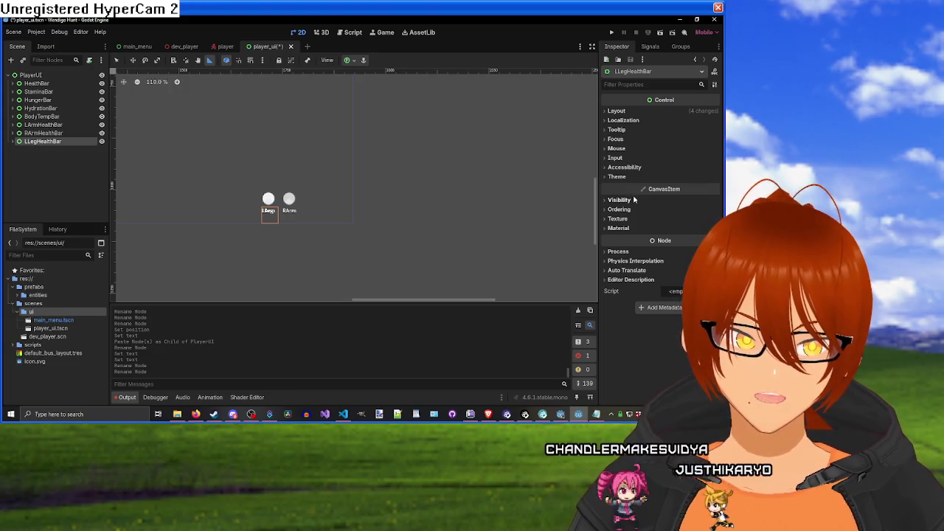
pyautogui.click(617, 110)
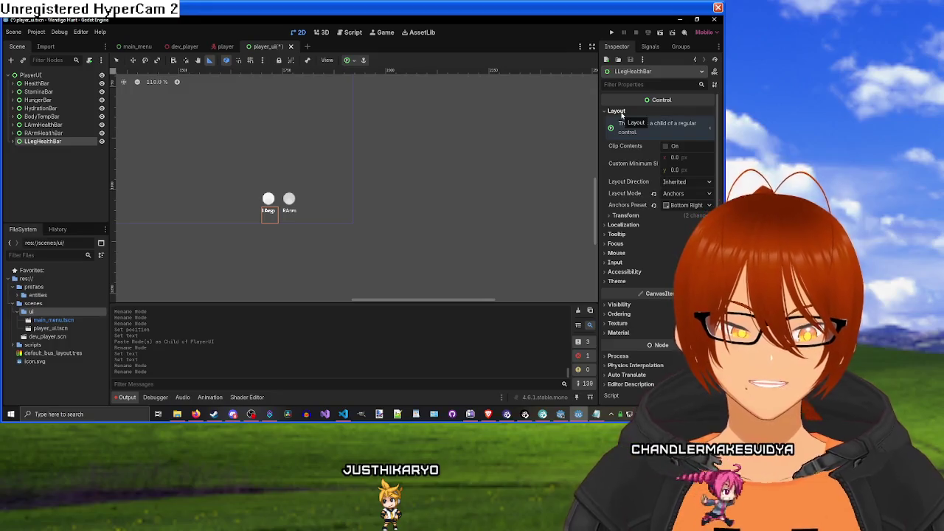
pyautogui.click(617, 111)
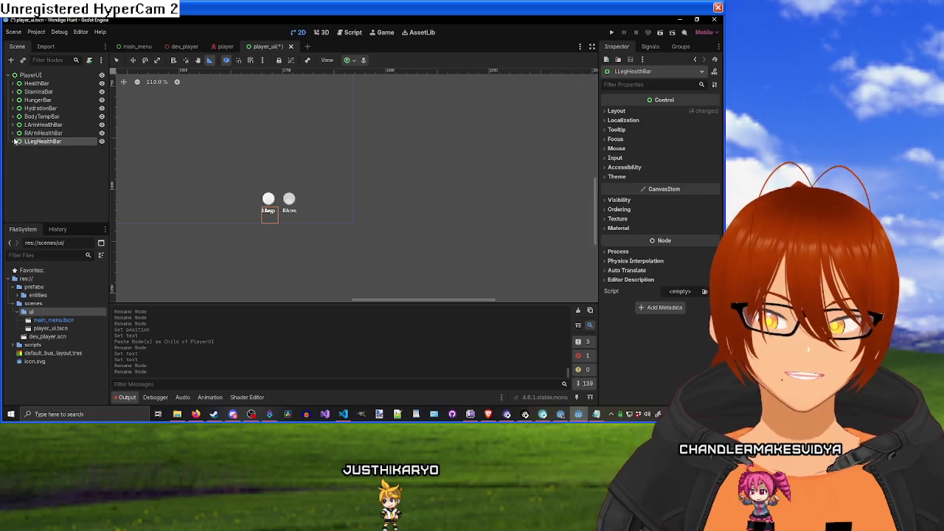
pyautogui.click(55, 150)
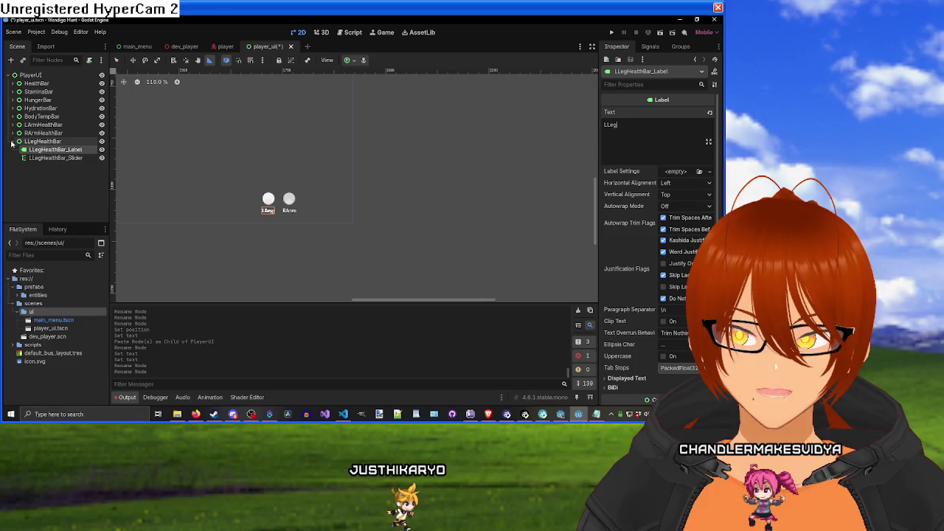
pyautogui.click(12, 142)
pyautogui.click(42, 141)
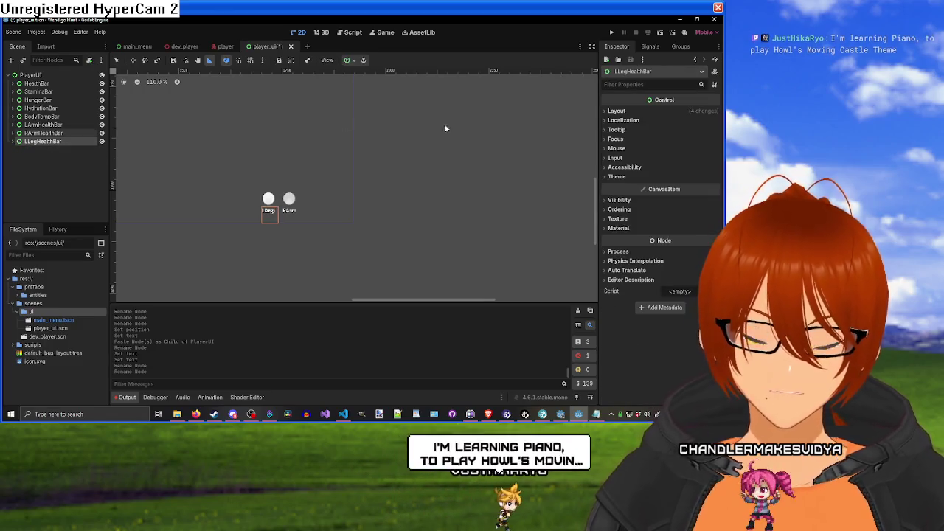
pyautogui.click(620, 111)
pyautogui.click(627, 215)
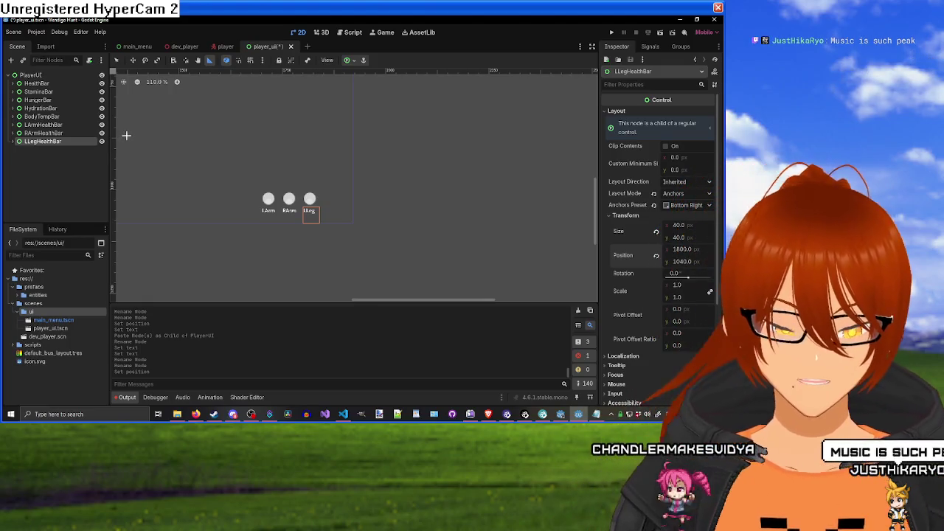
pyautogui.click(42, 167)
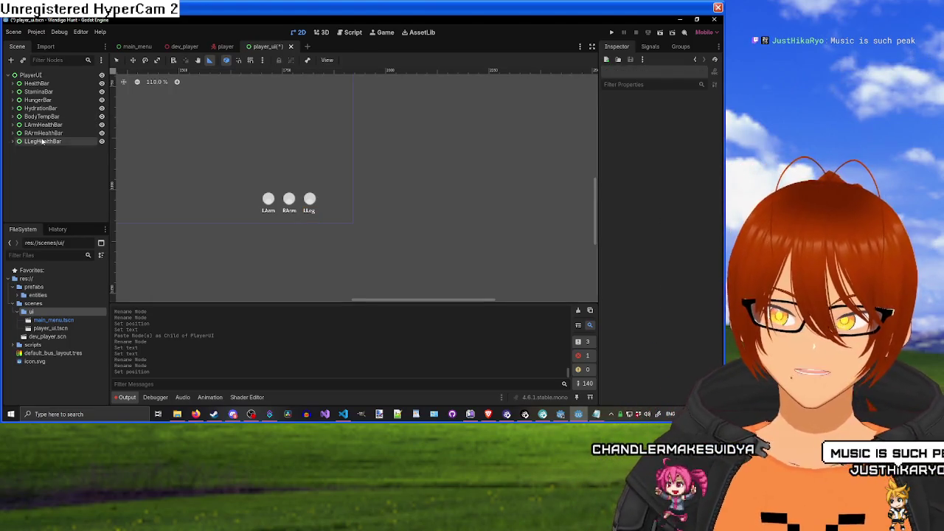
# Step: Paste a copy of the leg bar group and name it RLegHealthBar
pyautogui.click(41, 135)
pyautogui.hotkey('ctrl', 'v')
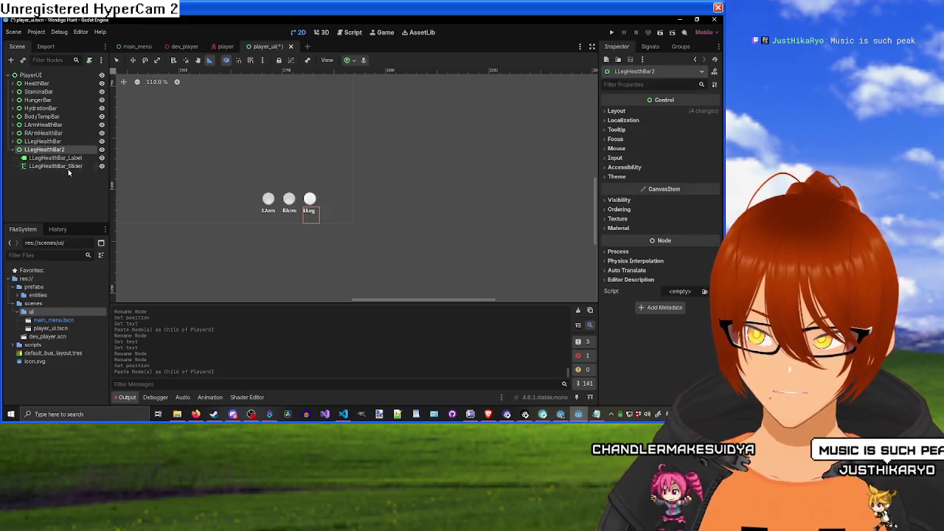
pyautogui.doubleClick(67, 150)
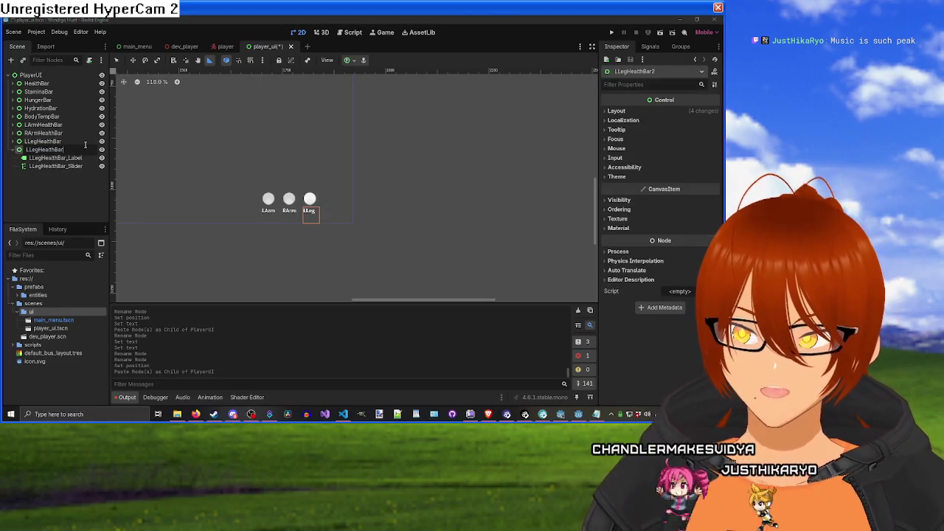
pyautogui.write('R')
pyautogui.press('Return')
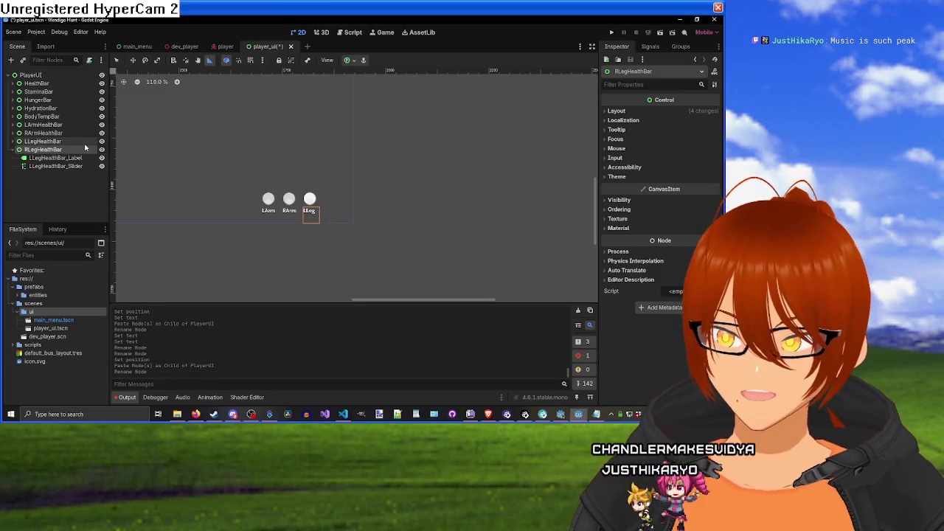
# Step: Rename its children to RLegHealthBar_Label and RLegHealthBar_Slider
pyautogui.click(33, 159)
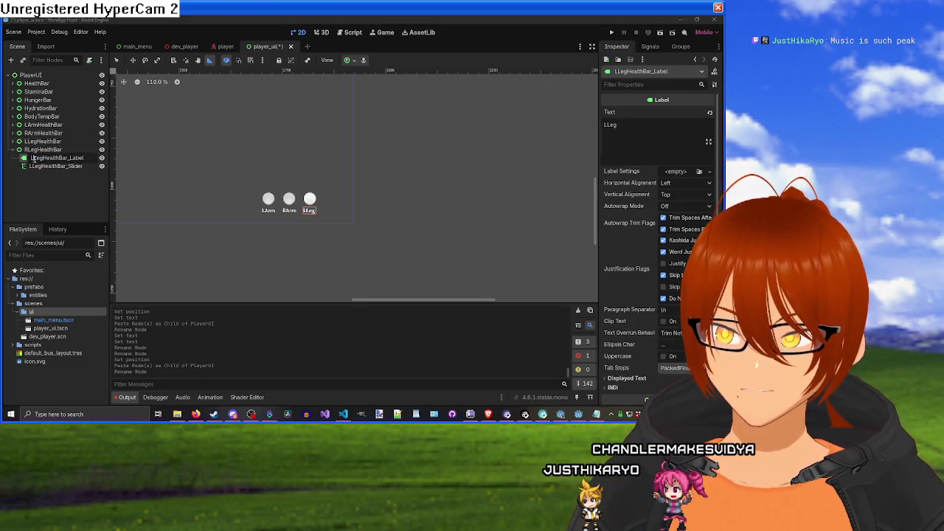
pyautogui.write('R')
pyautogui.press('Return')
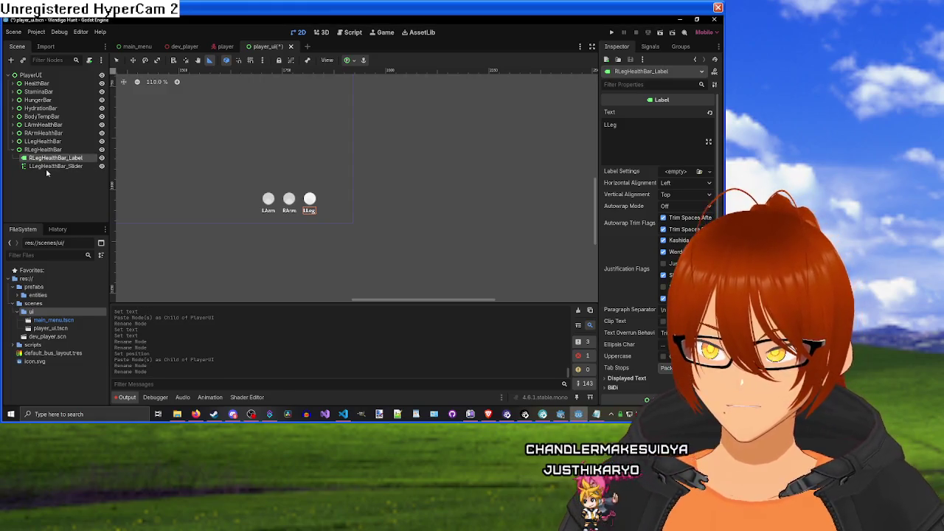
pyautogui.click(46, 166)
pyautogui.doubleClick(38, 167)
pyautogui.press('Delete')
pyautogui.write('R')
pyautogui.press('Return')
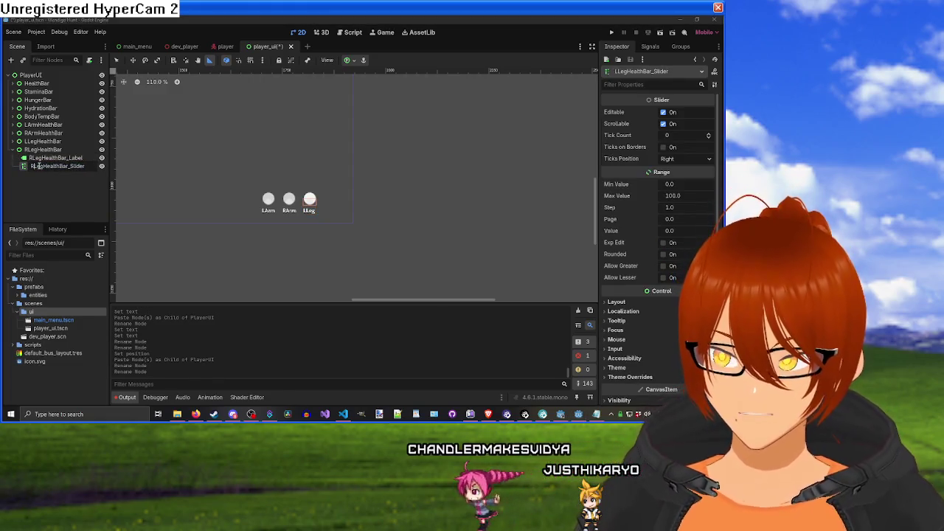
# Step: Change the RLegHealthBar label text from 'LLeg' to 'RLeg'
pyautogui.click(42, 149)
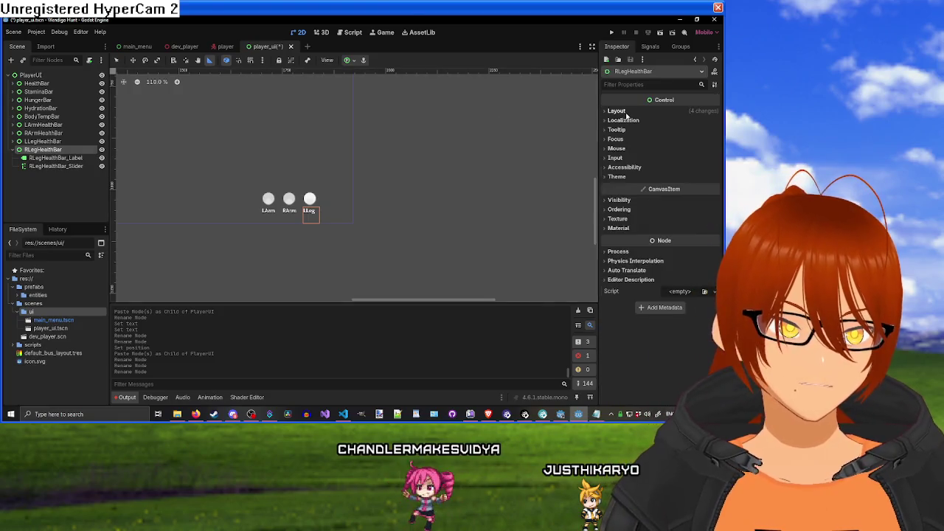
pyautogui.click(618, 112)
pyautogui.click(66, 158)
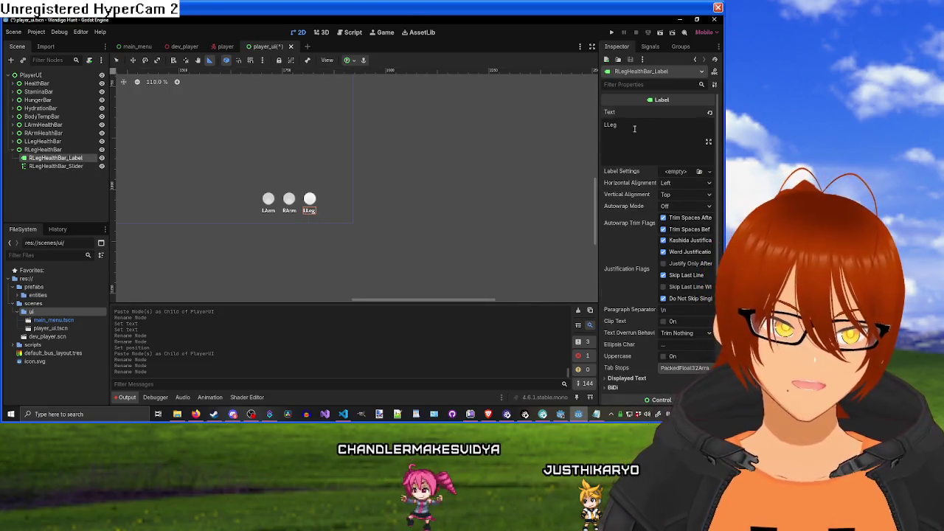
pyautogui.doubleClick(605, 124)
pyautogui.press('Delete')
pyautogui.write('R')
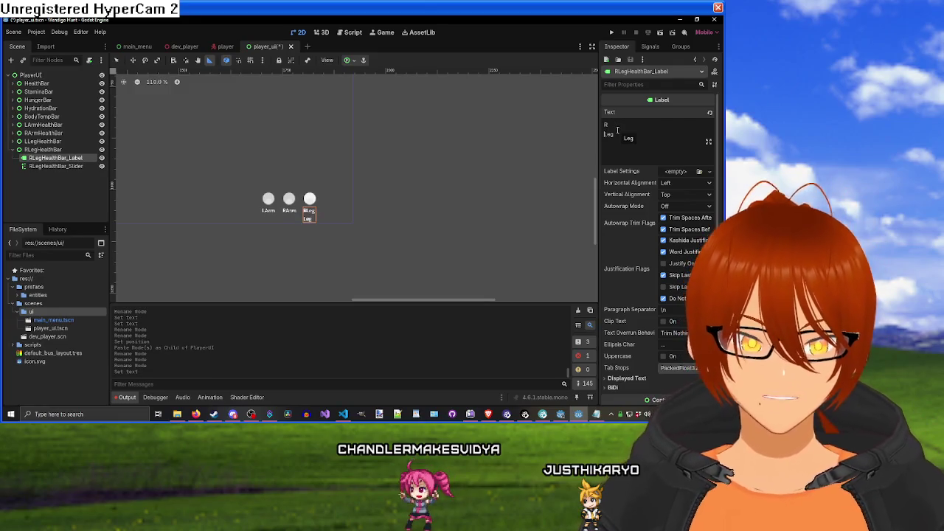
pyautogui.press('BackSpace')
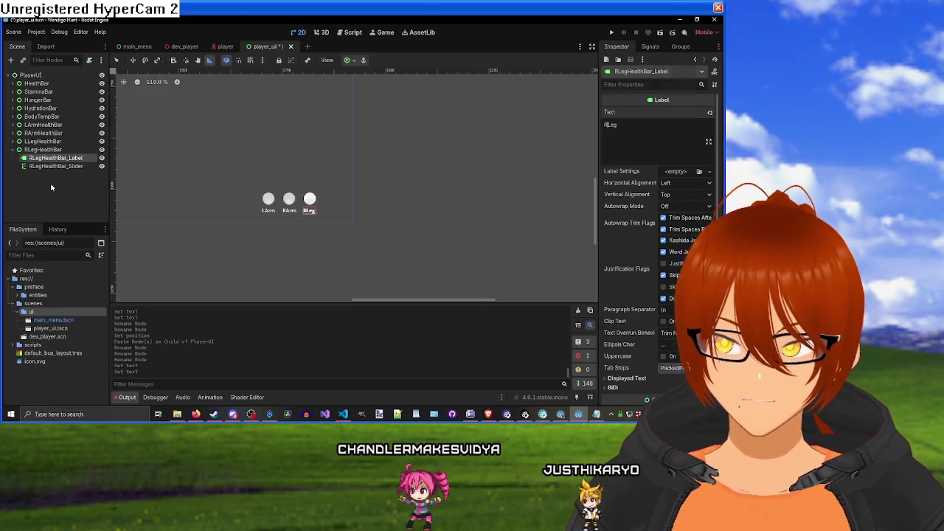
pyautogui.click(51, 187)
pyautogui.click(42, 150)
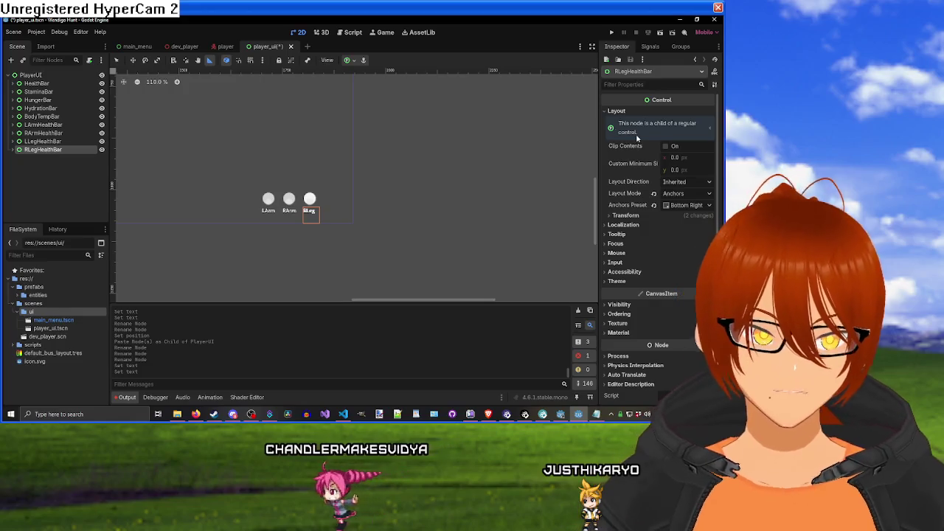
# Step: Set RLegHealthBar's position x to 1850, right of the LLeg bar
pyautogui.click(625, 215)
pyautogui.click(688, 250)
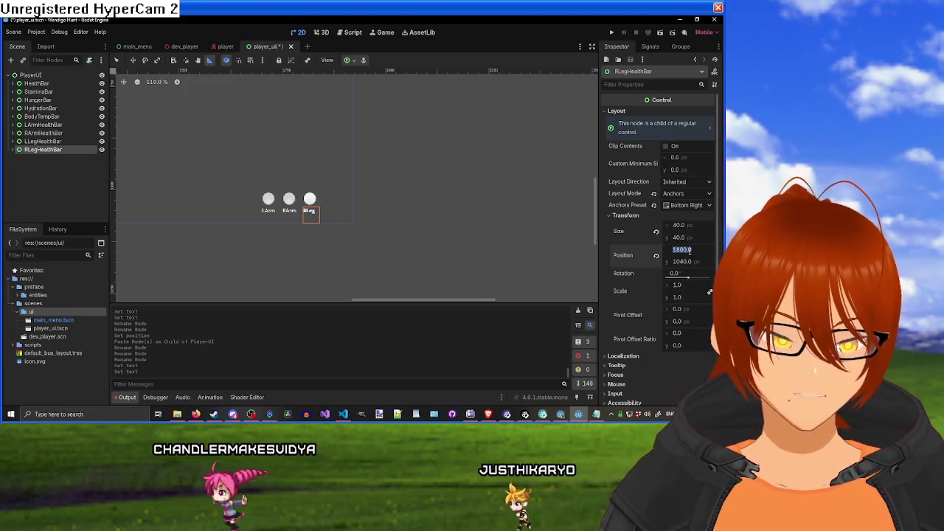
pyautogui.write('1850')
pyautogui.press('Return')
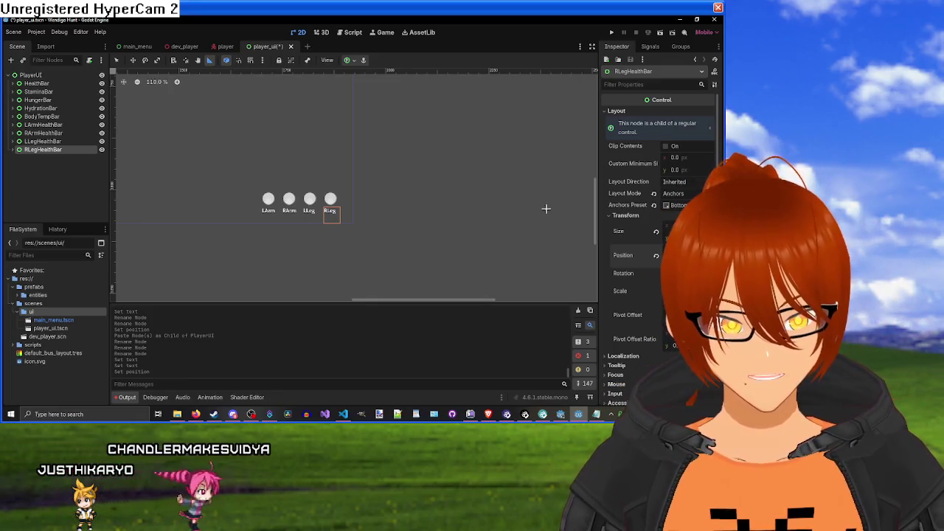
pyautogui.click(530, 198)
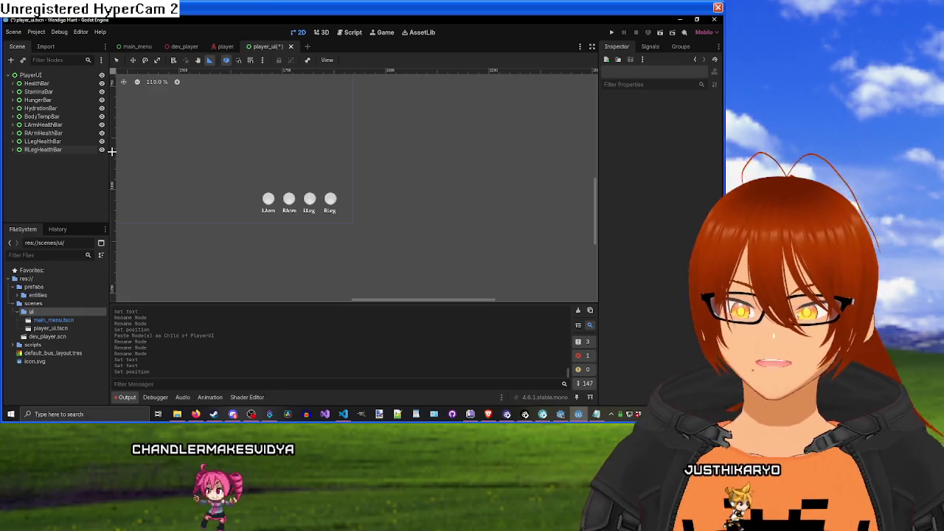
# Step: Collapse LArmHealthBar's Transform and Layout sections in the Inspector
pyautogui.click(51, 124)
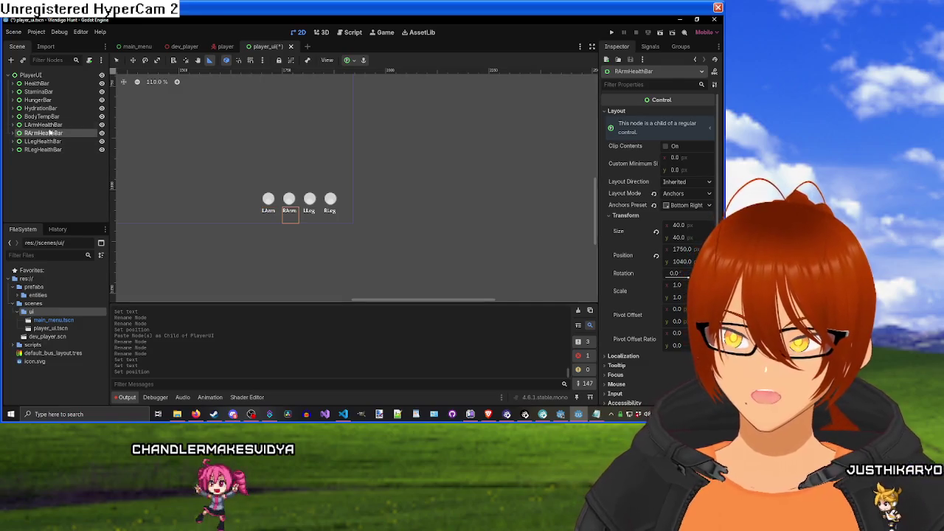
pyautogui.scroll(-4, 612, 184)
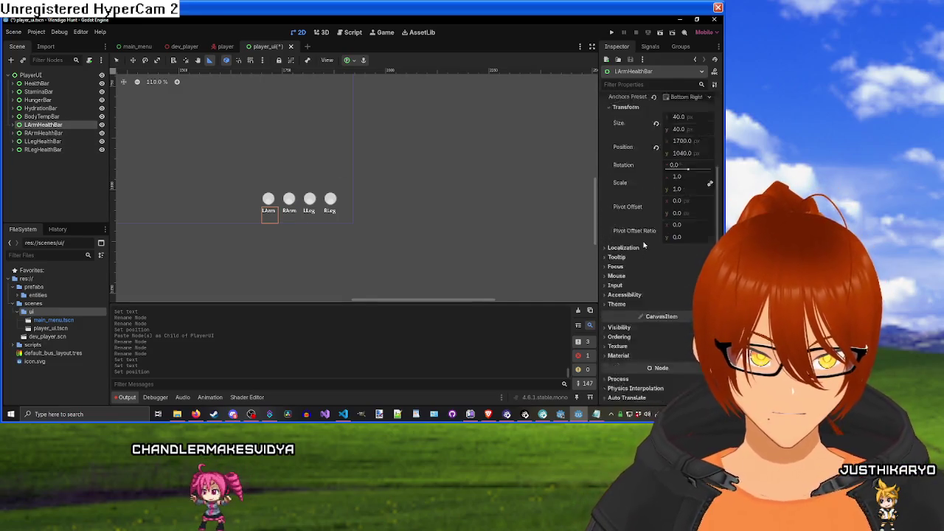
pyautogui.scroll(3, 612, 184)
pyautogui.click(612, 183)
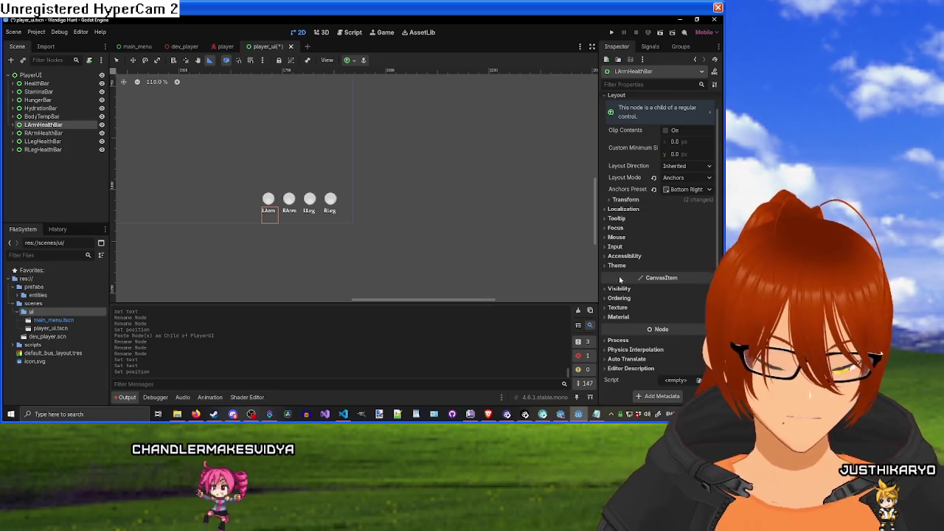
pyautogui.scroll(1, 630, 182)
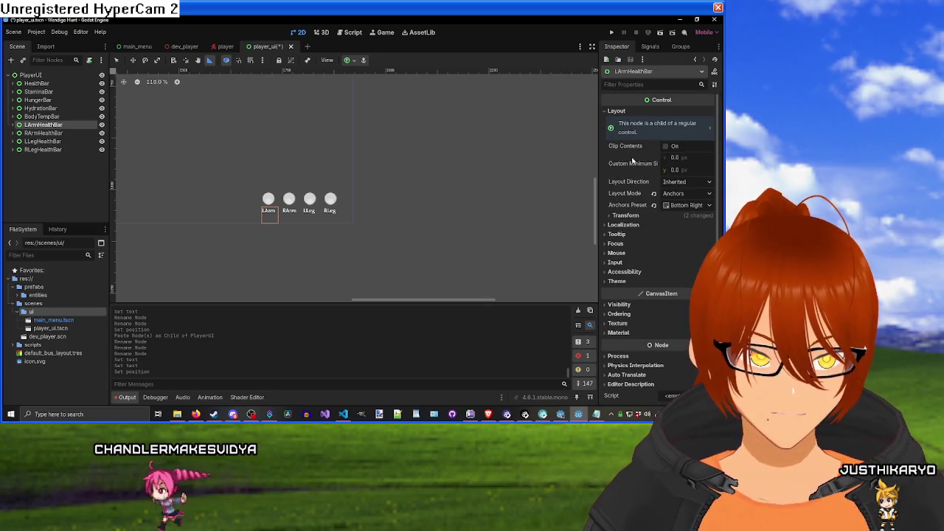
pyautogui.click(616, 110)
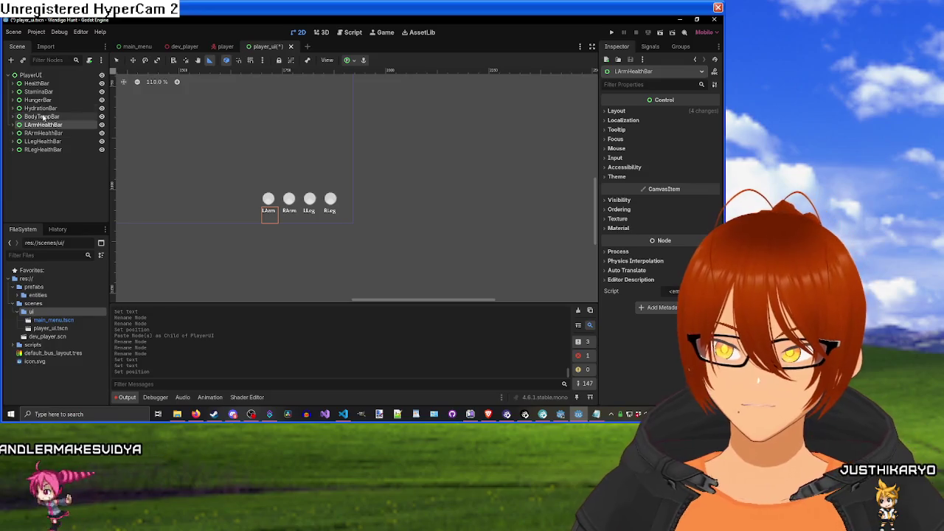
# Step: Expand LArm, RArm, LLeg and RLeg bars to show their label and slider children
pyautogui.click(15, 125)
pyautogui.click(15, 149)
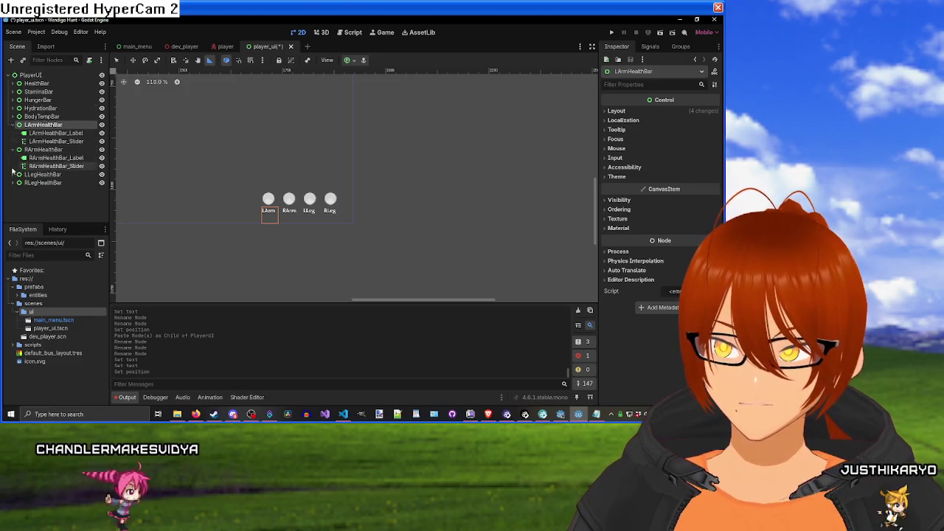
pyautogui.click(14, 174)
pyautogui.click(15, 199)
# Step: Make all four limb sliders non-editable with a step of 0.1
pyautogui.click(54, 216)
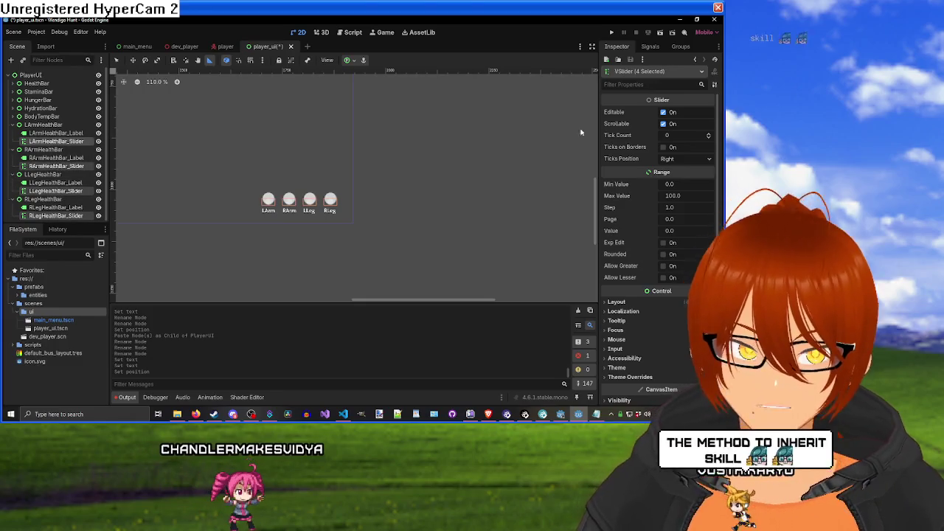
pyautogui.click(663, 112)
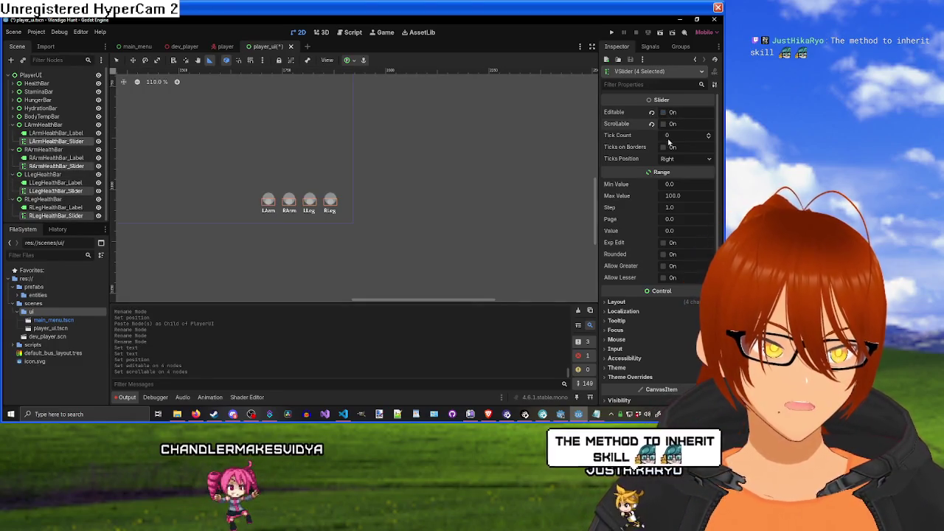
pyautogui.click(674, 209)
pyautogui.write('0.1')
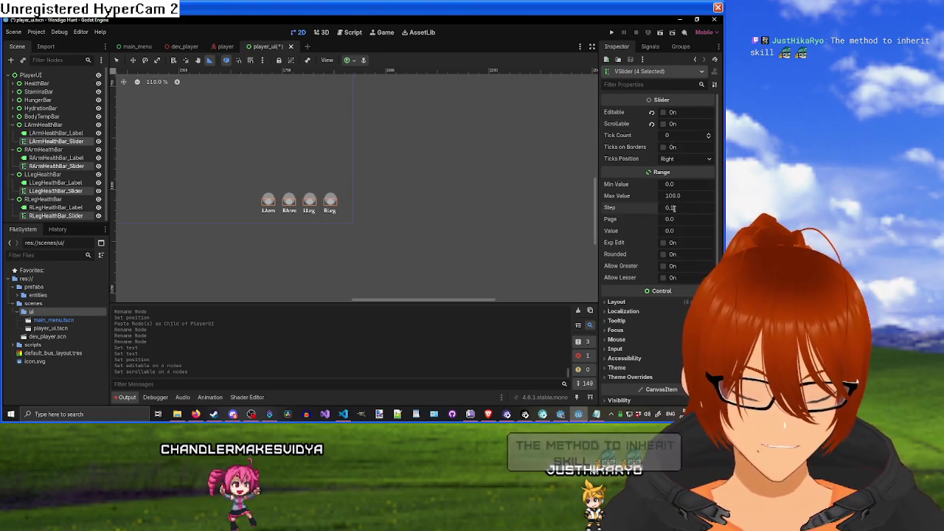
pyautogui.press('Return')
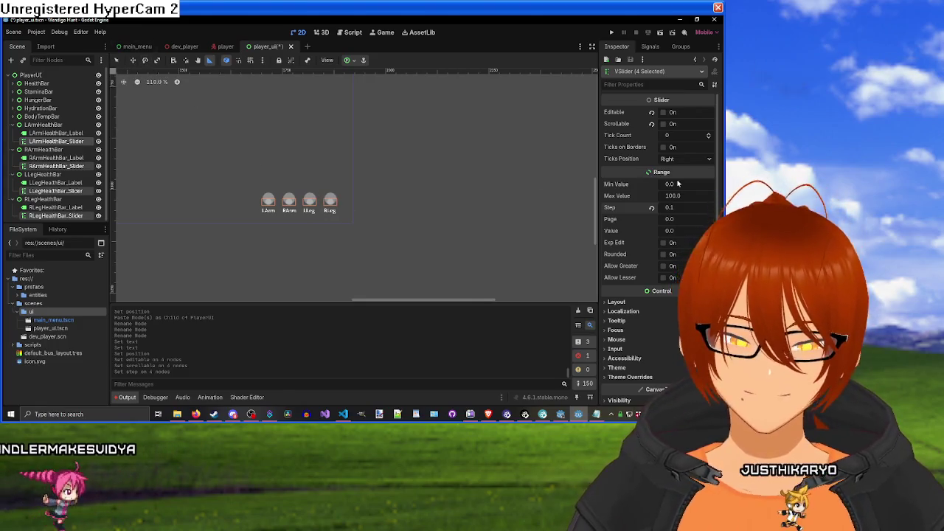
# Step: Revert the four sliders' size to the default 16 × 8
pyautogui.click(616, 302)
pyautogui.scroll(-3, 639, 305)
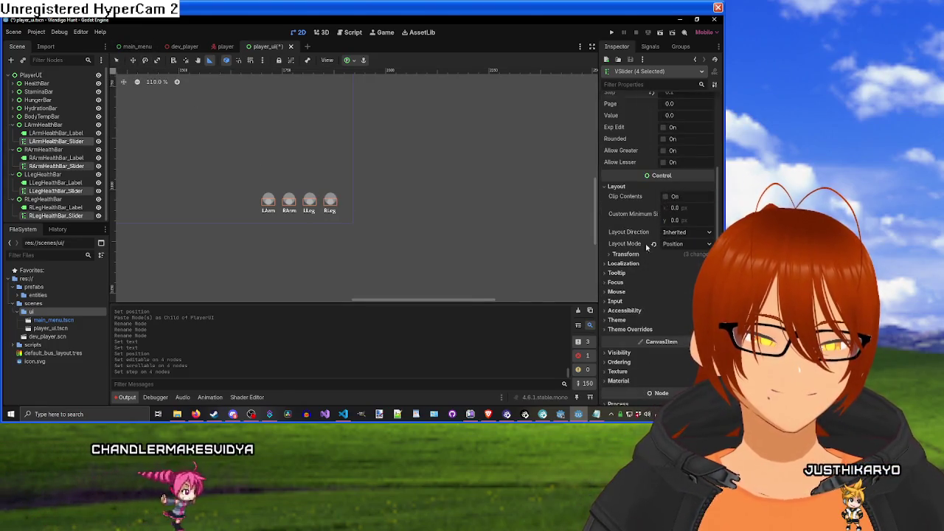
pyautogui.click(624, 253)
pyautogui.press('Return')
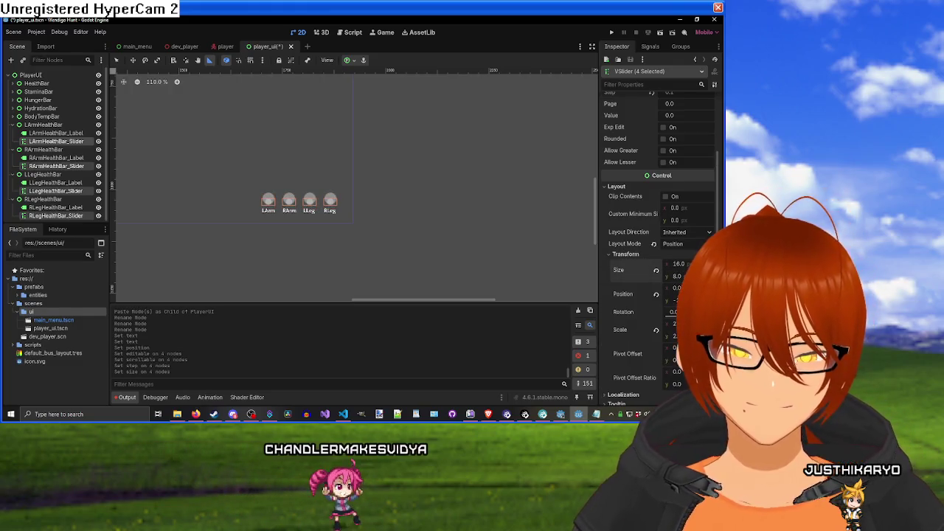
pyautogui.hotkey('ctrl', 'z')
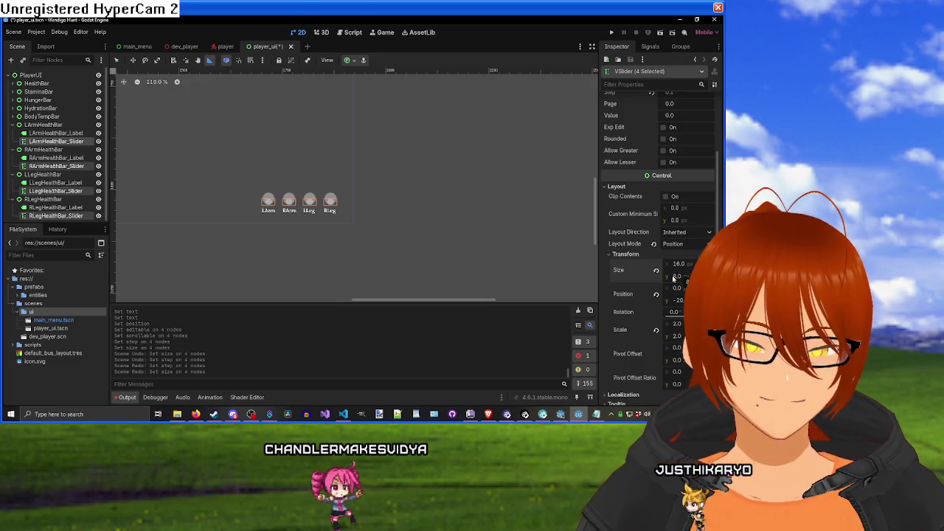
pyautogui.click(655, 271)
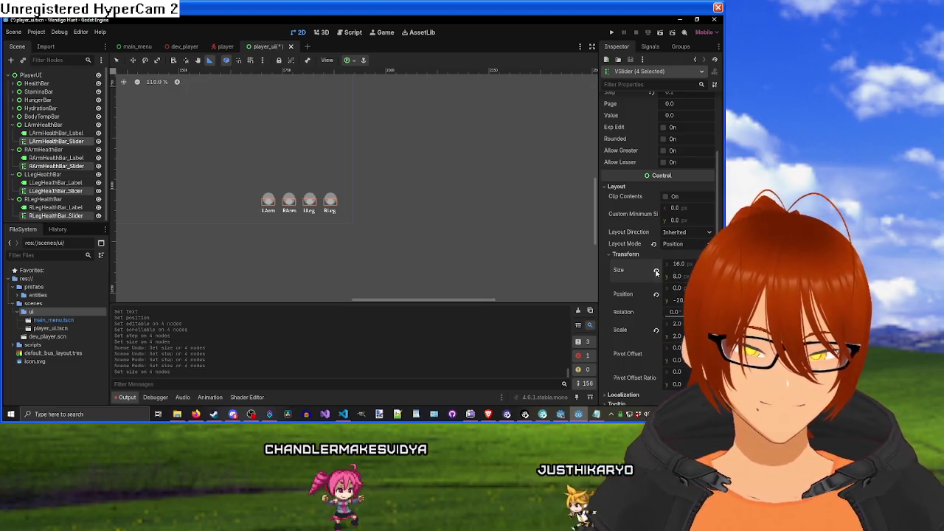
# Step: Resize the four limb sliders to 16 × 100 and raise them to about y -200, above their labels
pyautogui.moveTo(677, 264)
pyautogui.mouseDown()
pyautogui.moveTo(697, 264)
pyautogui.moveTo(686, 275)
pyautogui.moveTo(708, 276)
pyautogui.mouseUp()
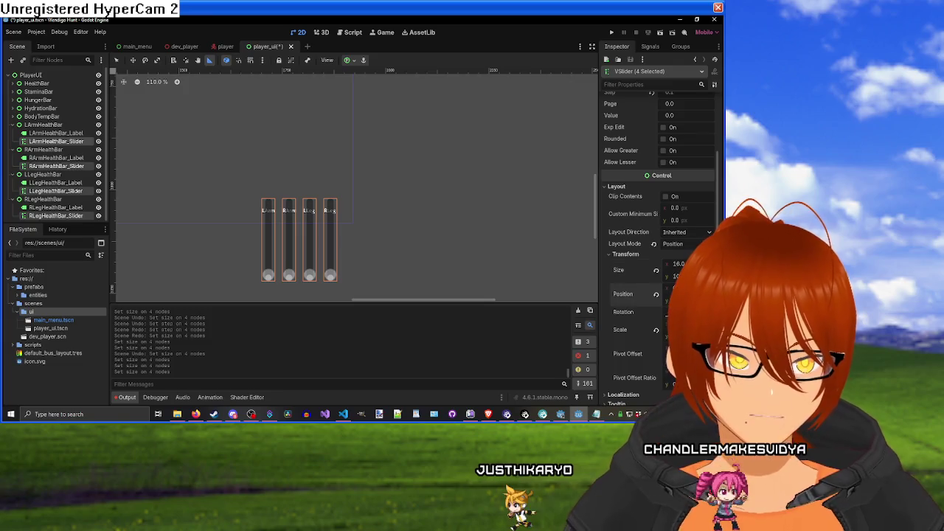
pyautogui.moveTo(686, 299); pyautogui.dragTo(612, 300)
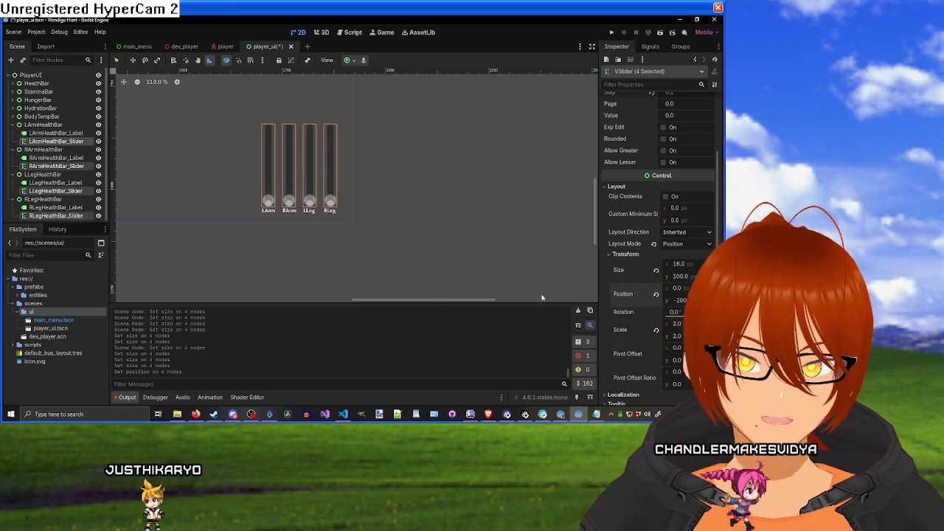
pyautogui.scroll(-5, 421, 196)
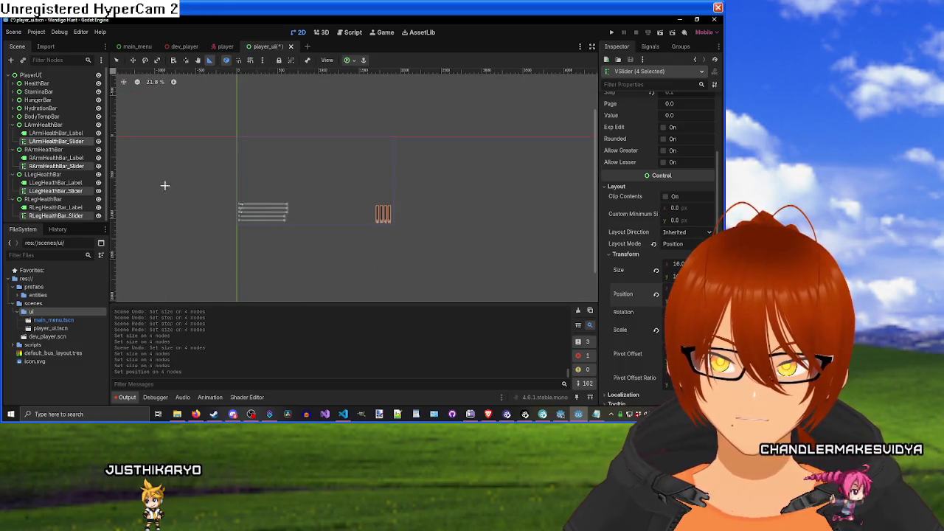
pyautogui.scroll(2, 232, 198)
# Step: Fold the LArmHealthBar and RArmHealthBar groups and clear the node selection
pyautogui.click(14, 125)
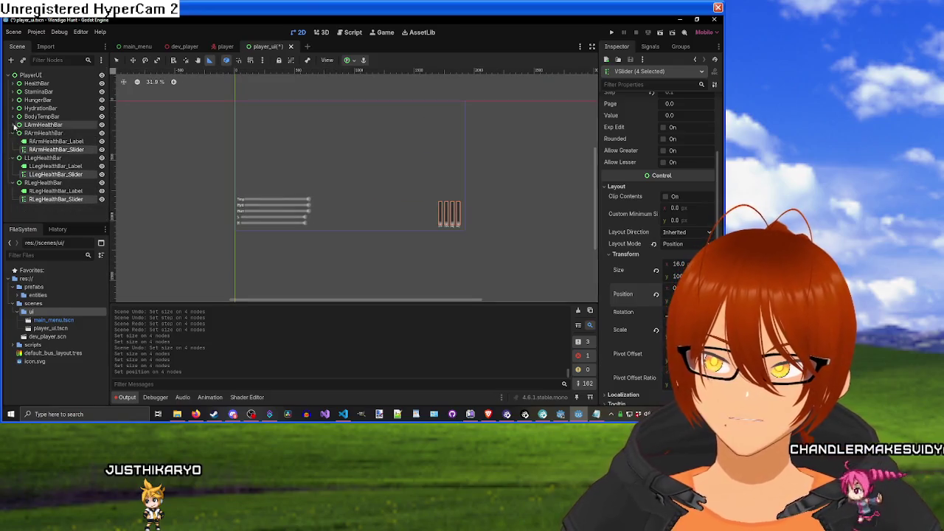
pyautogui.click(14, 132)
pyautogui.click(55, 194)
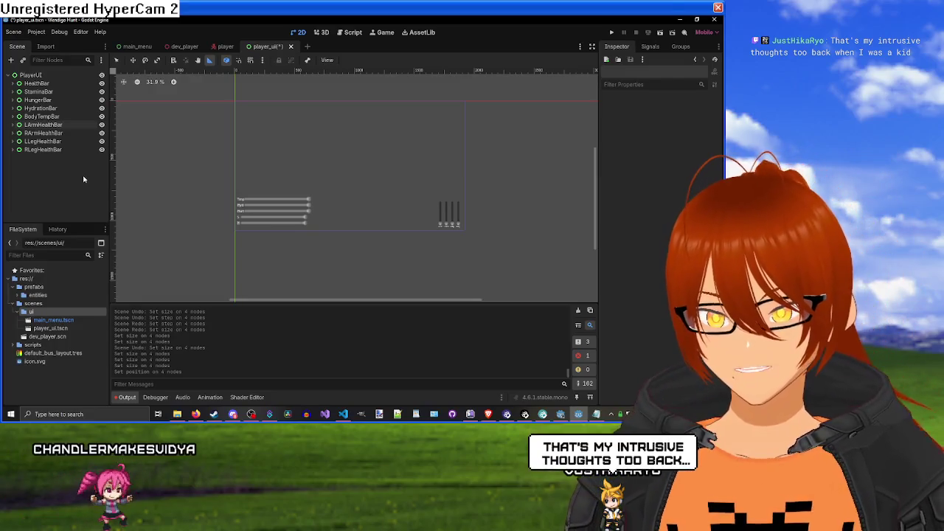
pyautogui.scroll(4, 258, 208)
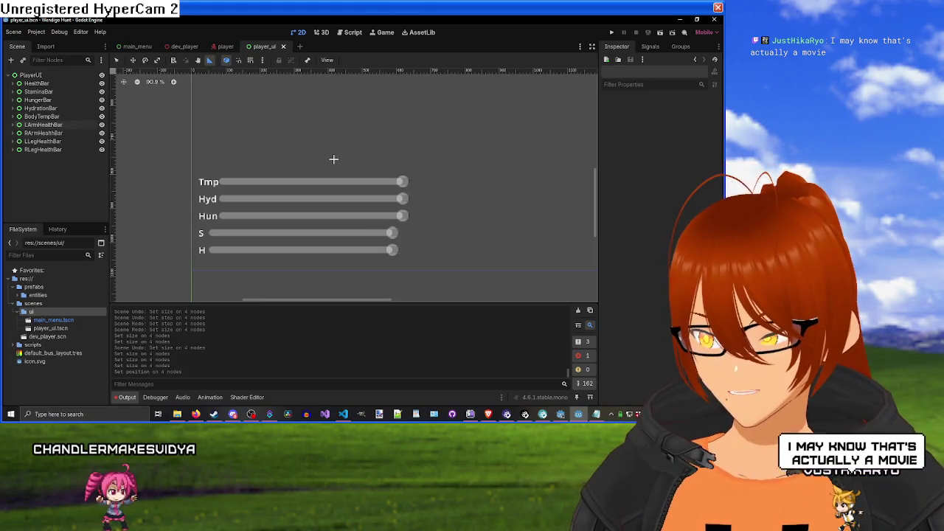
pyautogui.scroll(-5, 337, 158)
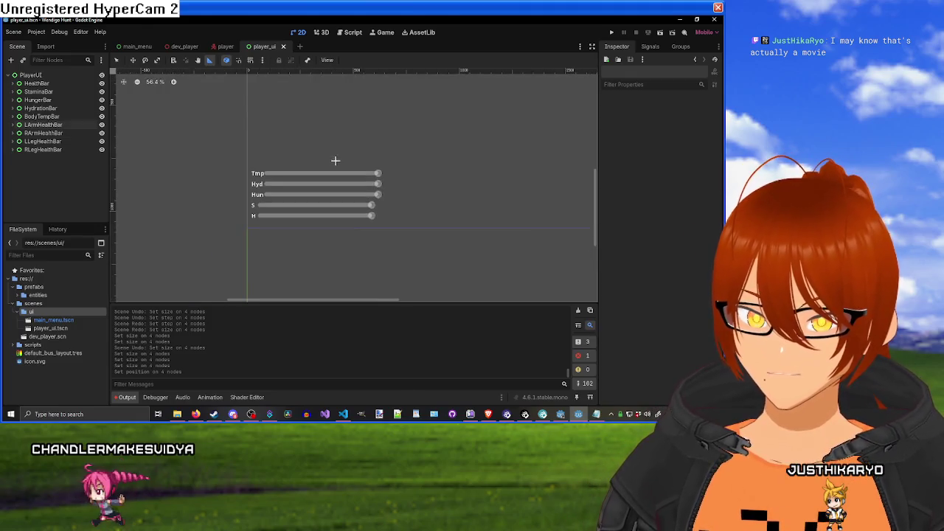
pyautogui.moveTo(369, 142); pyautogui.dragTo(333, 182)
pyautogui.scroll(-4, 332, 182)
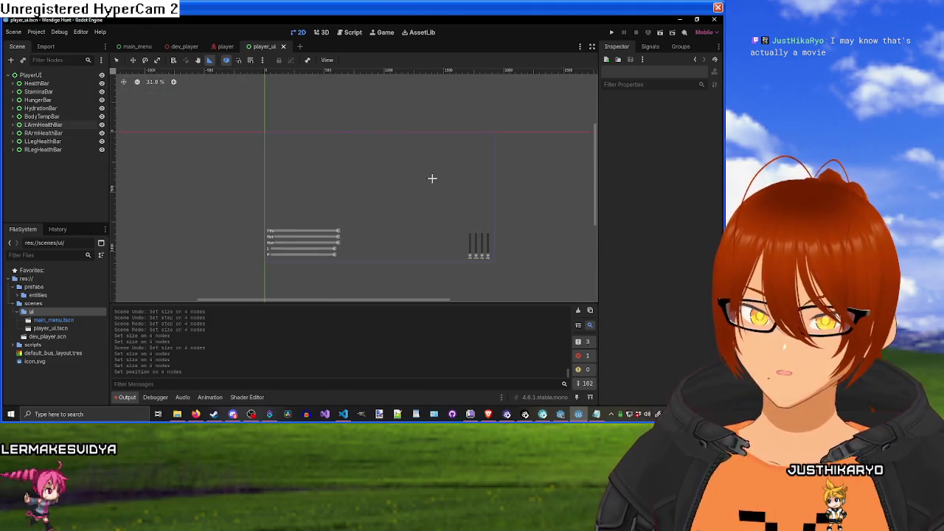
pyautogui.moveTo(432, 177)
pyautogui.mouseDown()
pyautogui.moveTo(329, 160)
pyautogui.moveTo(288, 169)
pyautogui.moveTo(335, 163)
pyautogui.mouseUp()
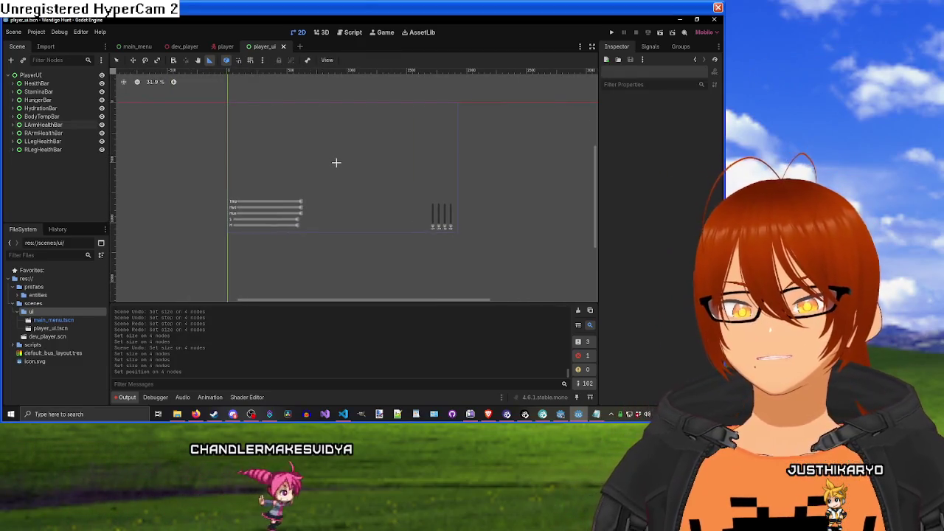
# Step: Expand the LArmHealthBar, RArmHealthBar, LLegHealthBar and RLegHealthBar groups in the Scene dock
pyautogui.click(43, 124)
pyautogui.click(14, 125)
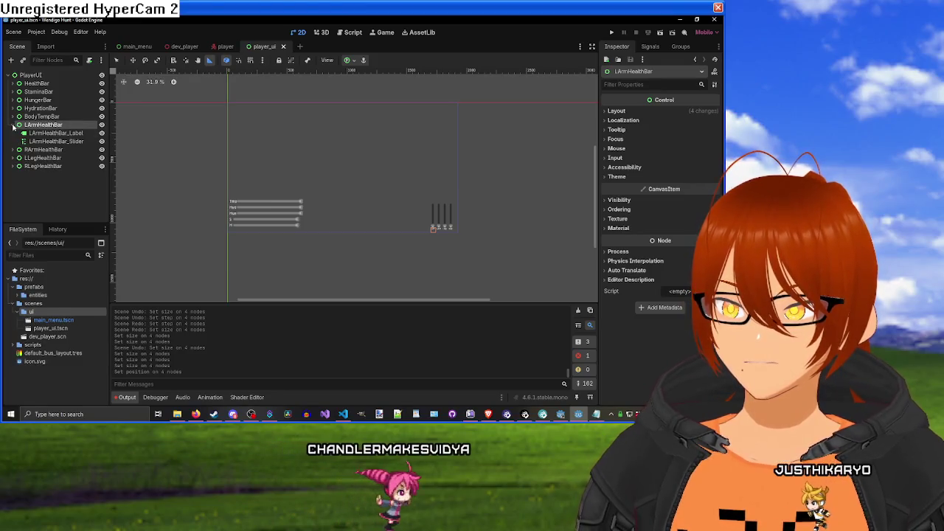
pyautogui.click(14, 149)
pyautogui.click(14, 174)
pyautogui.click(14, 199)
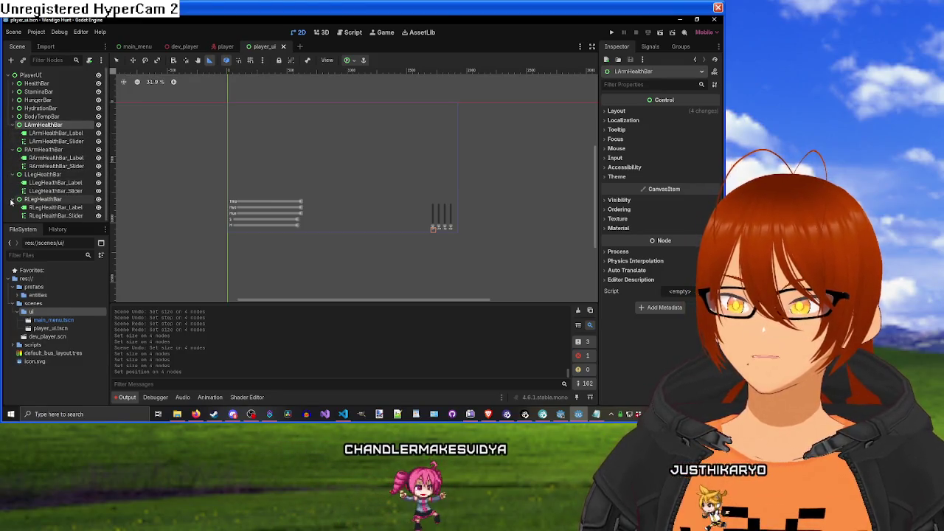
# Step: Select the four limb _Slider nodes together and set their Value to 100
pyautogui.click(55, 141)
pyautogui.keyDown('shift'); pyautogui.click(59, 166); pyautogui.keyUp('shift')
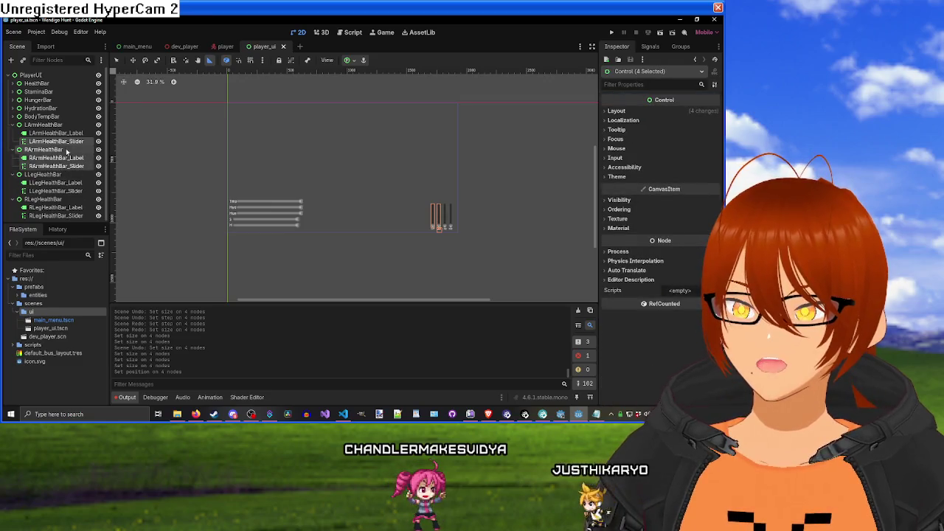
pyautogui.keyDown('ctrl'); pyautogui.click(44, 149); pyautogui.keyUp('ctrl')
pyautogui.keyDown('ctrl'); pyautogui.click(55, 158); pyautogui.keyUp('ctrl')
pyautogui.keyDown('ctrl'); pyautogui.click(55, 191); pyautogui.keyUp('ctrl')
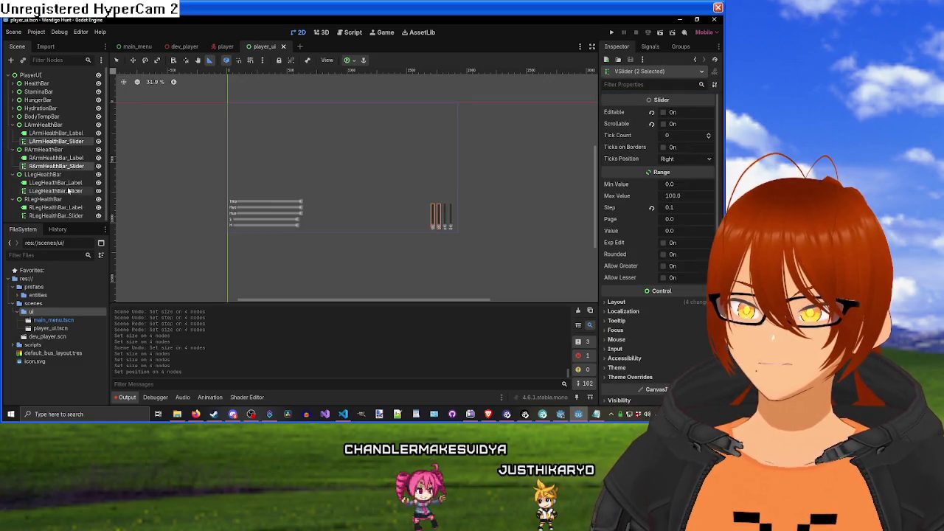
pyautogui.keyDown('ctrl'); pyautogui.click(73, 216); pyautogui.keyUp('ctrl')
pyautogui.write('41')
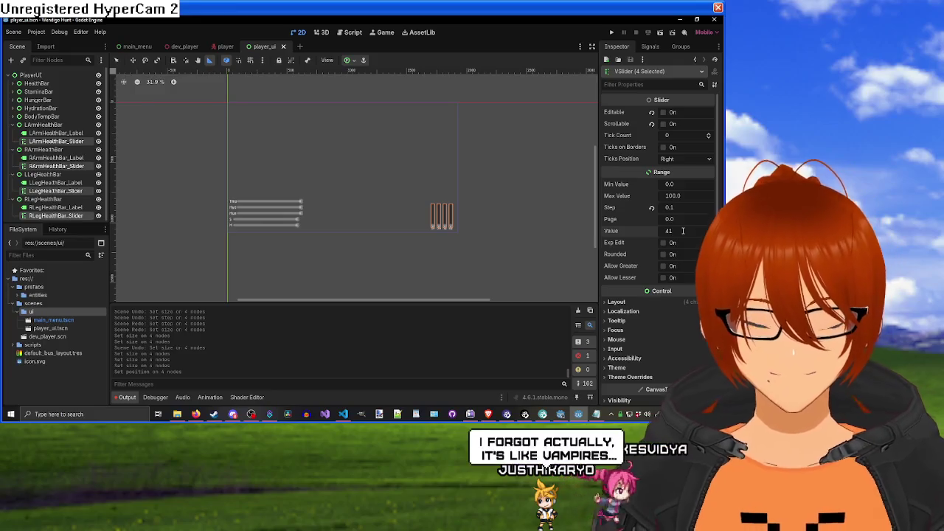
pyautogui.click(681, 231)
pyautogui.write('100')
pyautogui.press('Return')
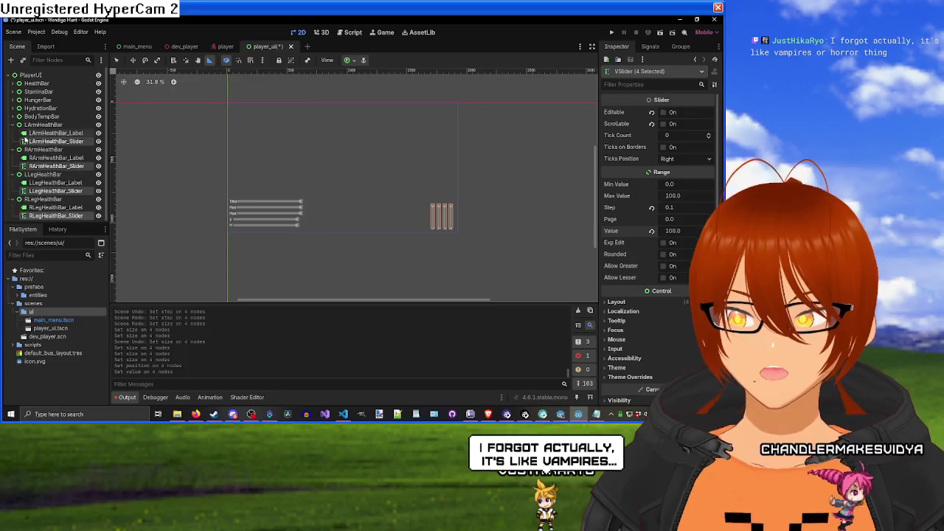
# Step: Collapse the four limb groups, deselect all nodes, and save the player_ui scene
pyautogui.click(15, 125)
pyautogui.click(14, 133)
pyautogui.click(15, 140)
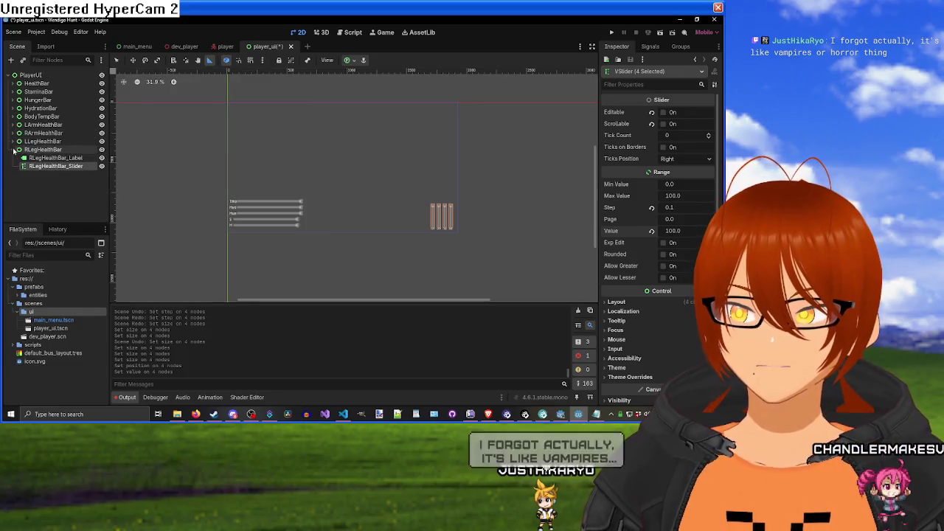
pyautogui.click(15, 149)
pyautogui.click(46, 185)
pyautogui.hotkey('ctrl', 's')
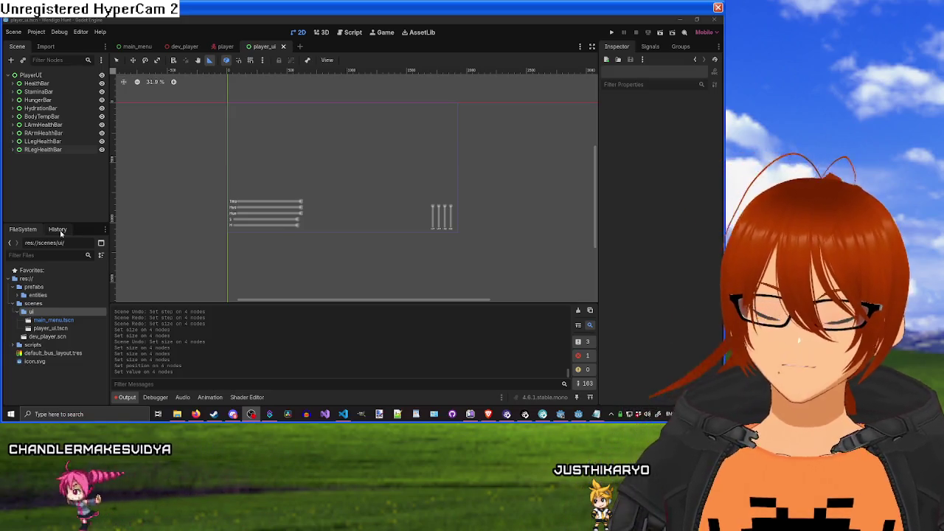
# Step: Bring the Godot editor window back into focus
pyautogui.click(378, 19)
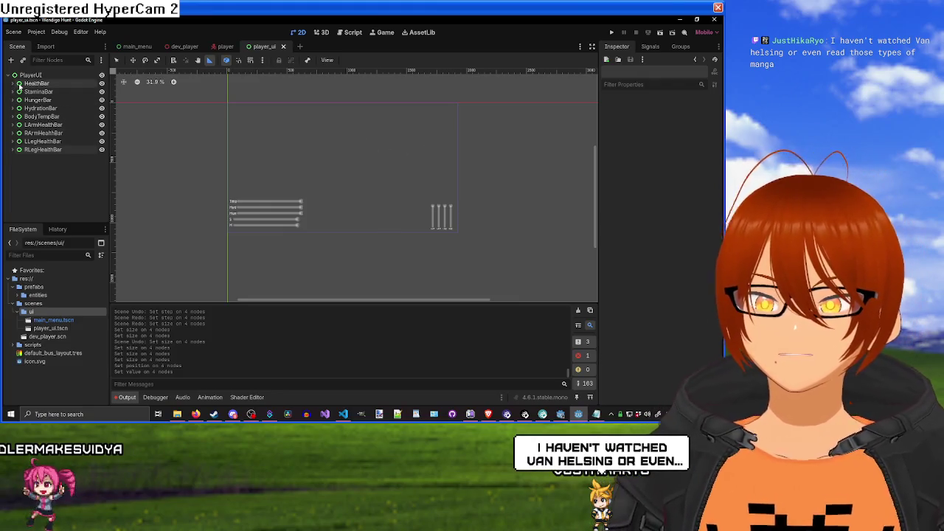
# Step: Inspect HealthBar_Slider's signals and properties, confirming Value 100, step 0.1 and size 223 × 16
pyautogui.click(19, 83)
pyautogui.click(50, 100)
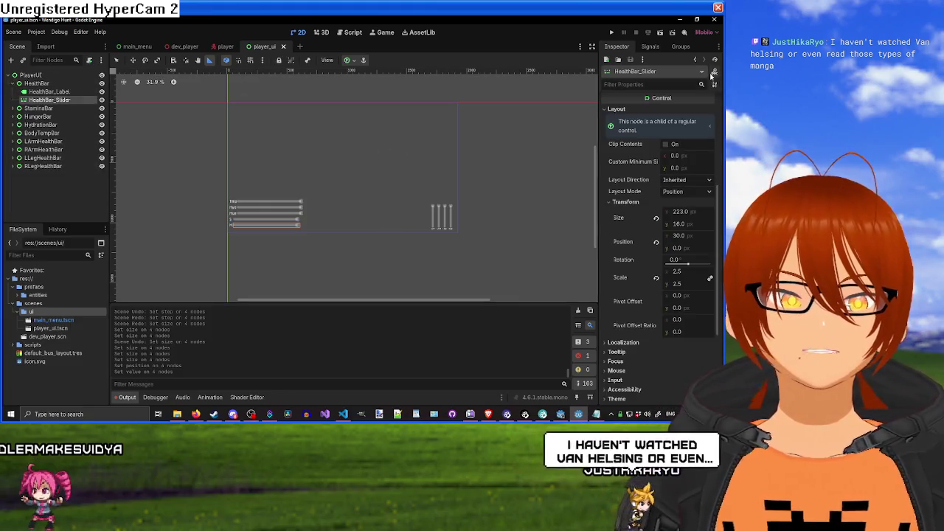
pyautogui.click(650, 46)
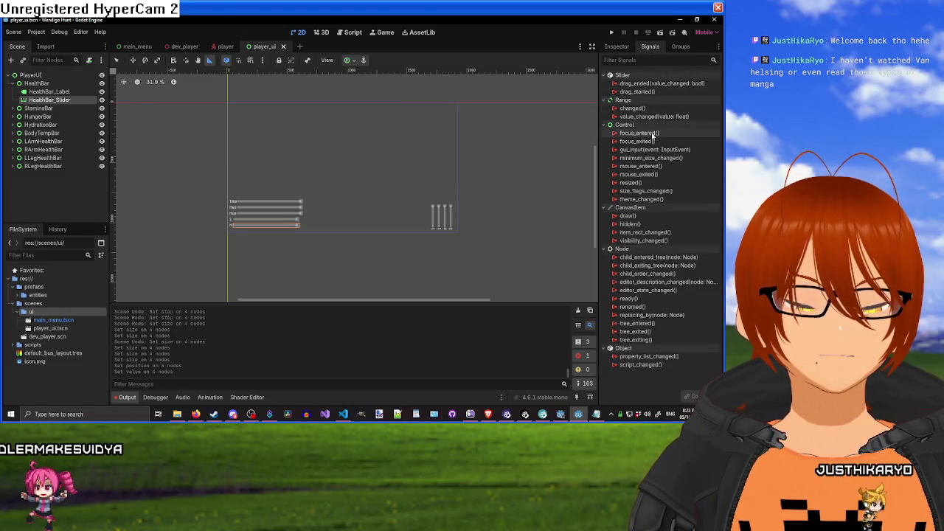
pyautogui.click(615, 47)
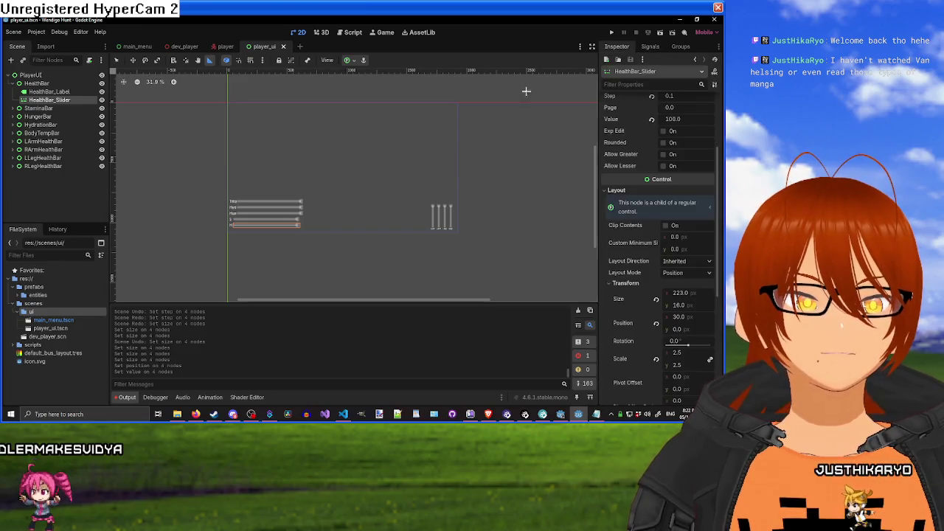